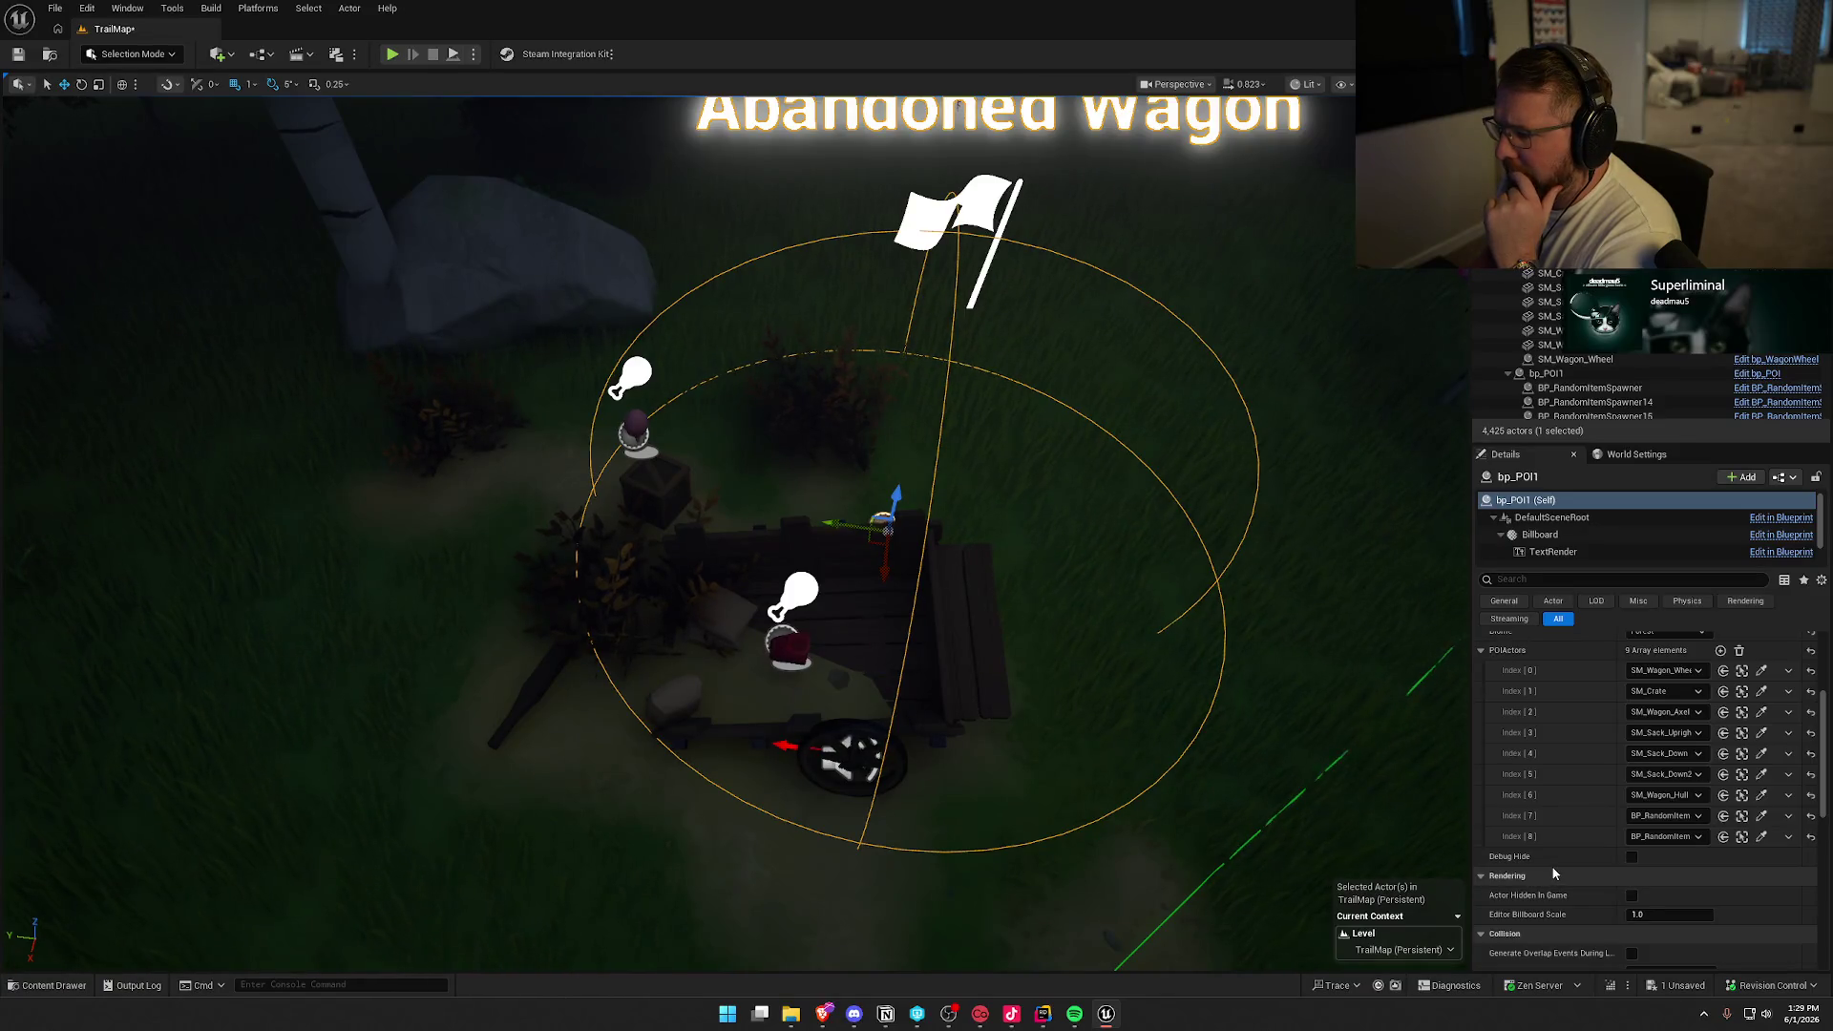
Pull back from the wagon POI, switch to wireframe then unlit shading, and fly out over the hills
scroll(1555, 873, down, 3)
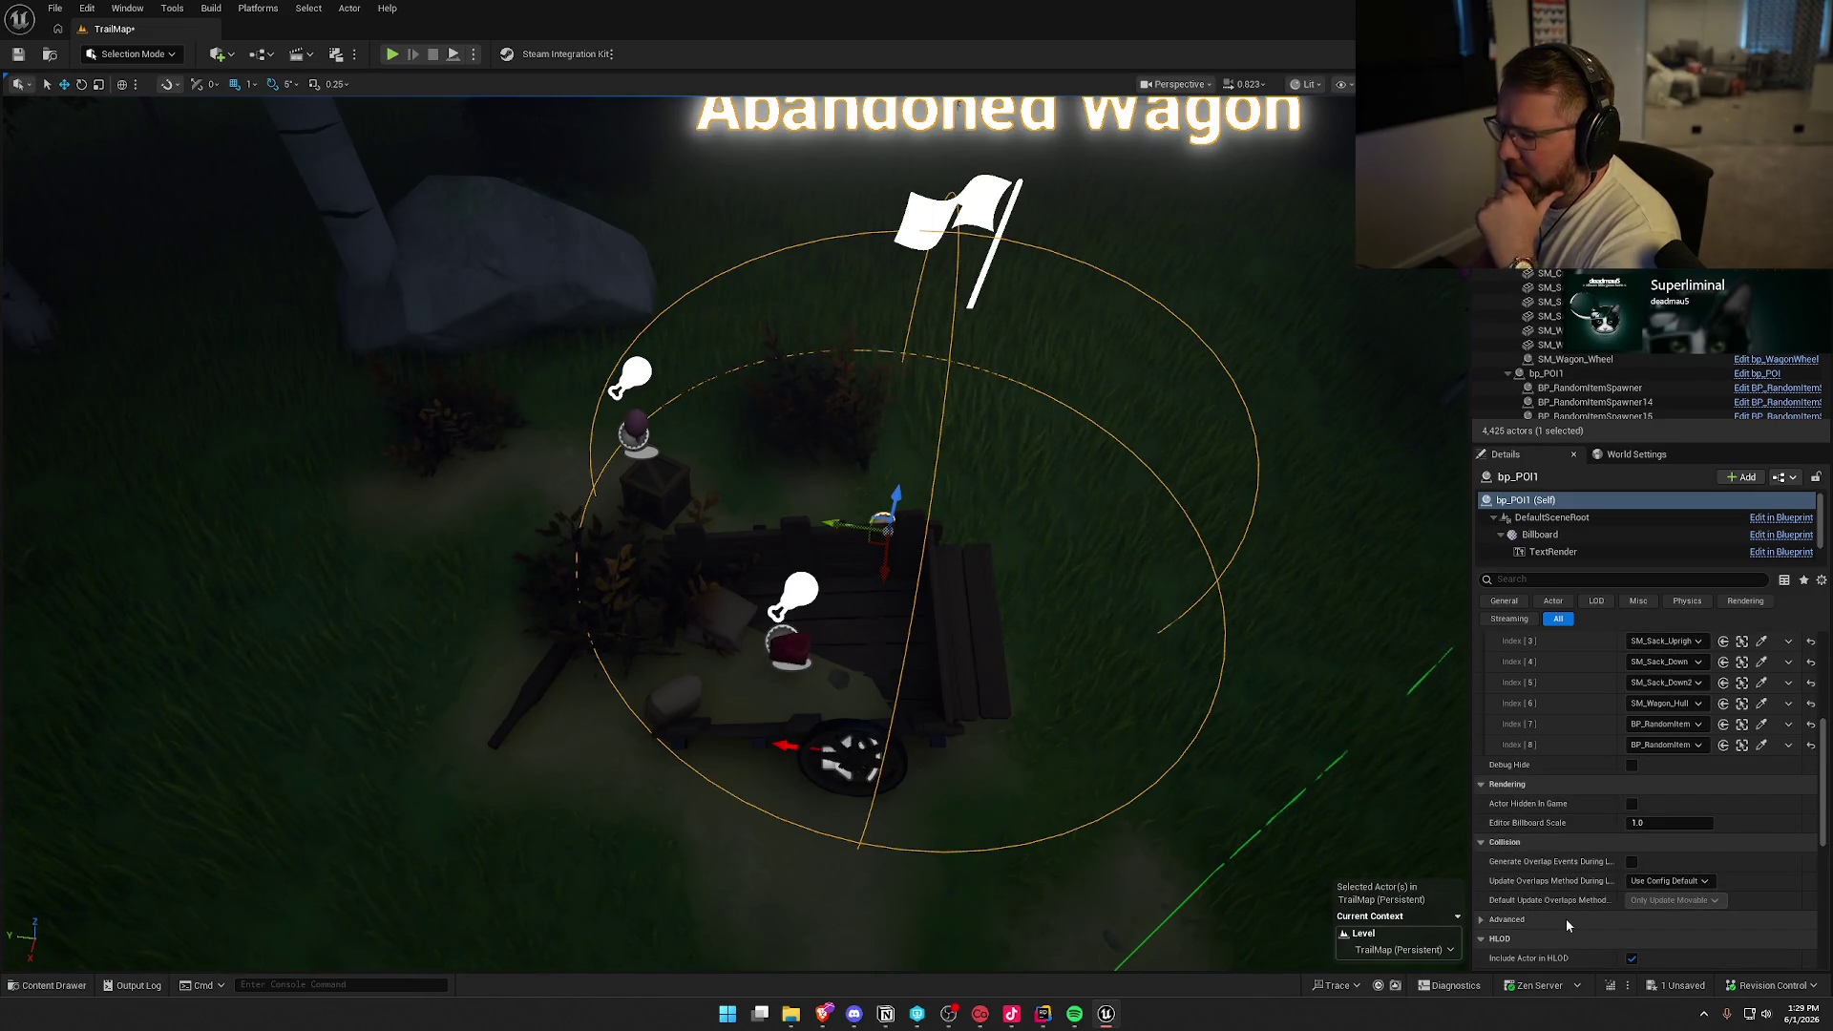
drag(1434, 886, 1403, 965)
drag(683, 757, 684, 757)
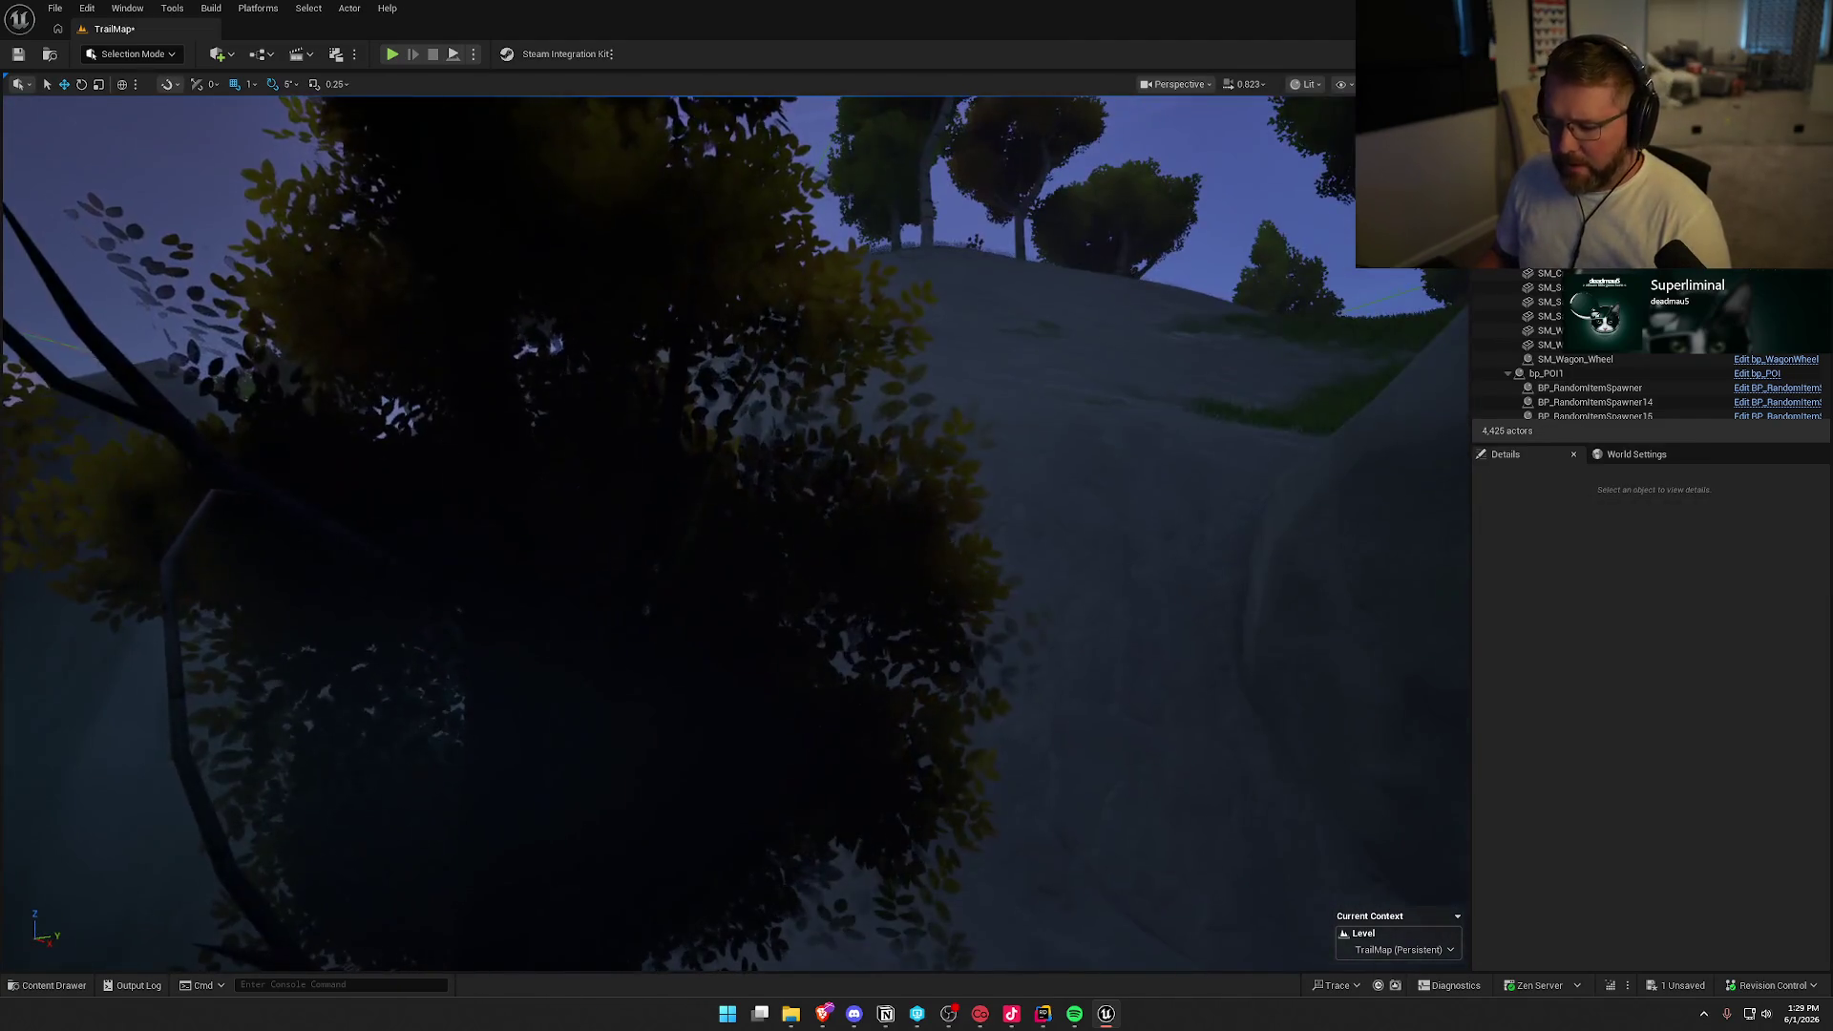
key(F1)
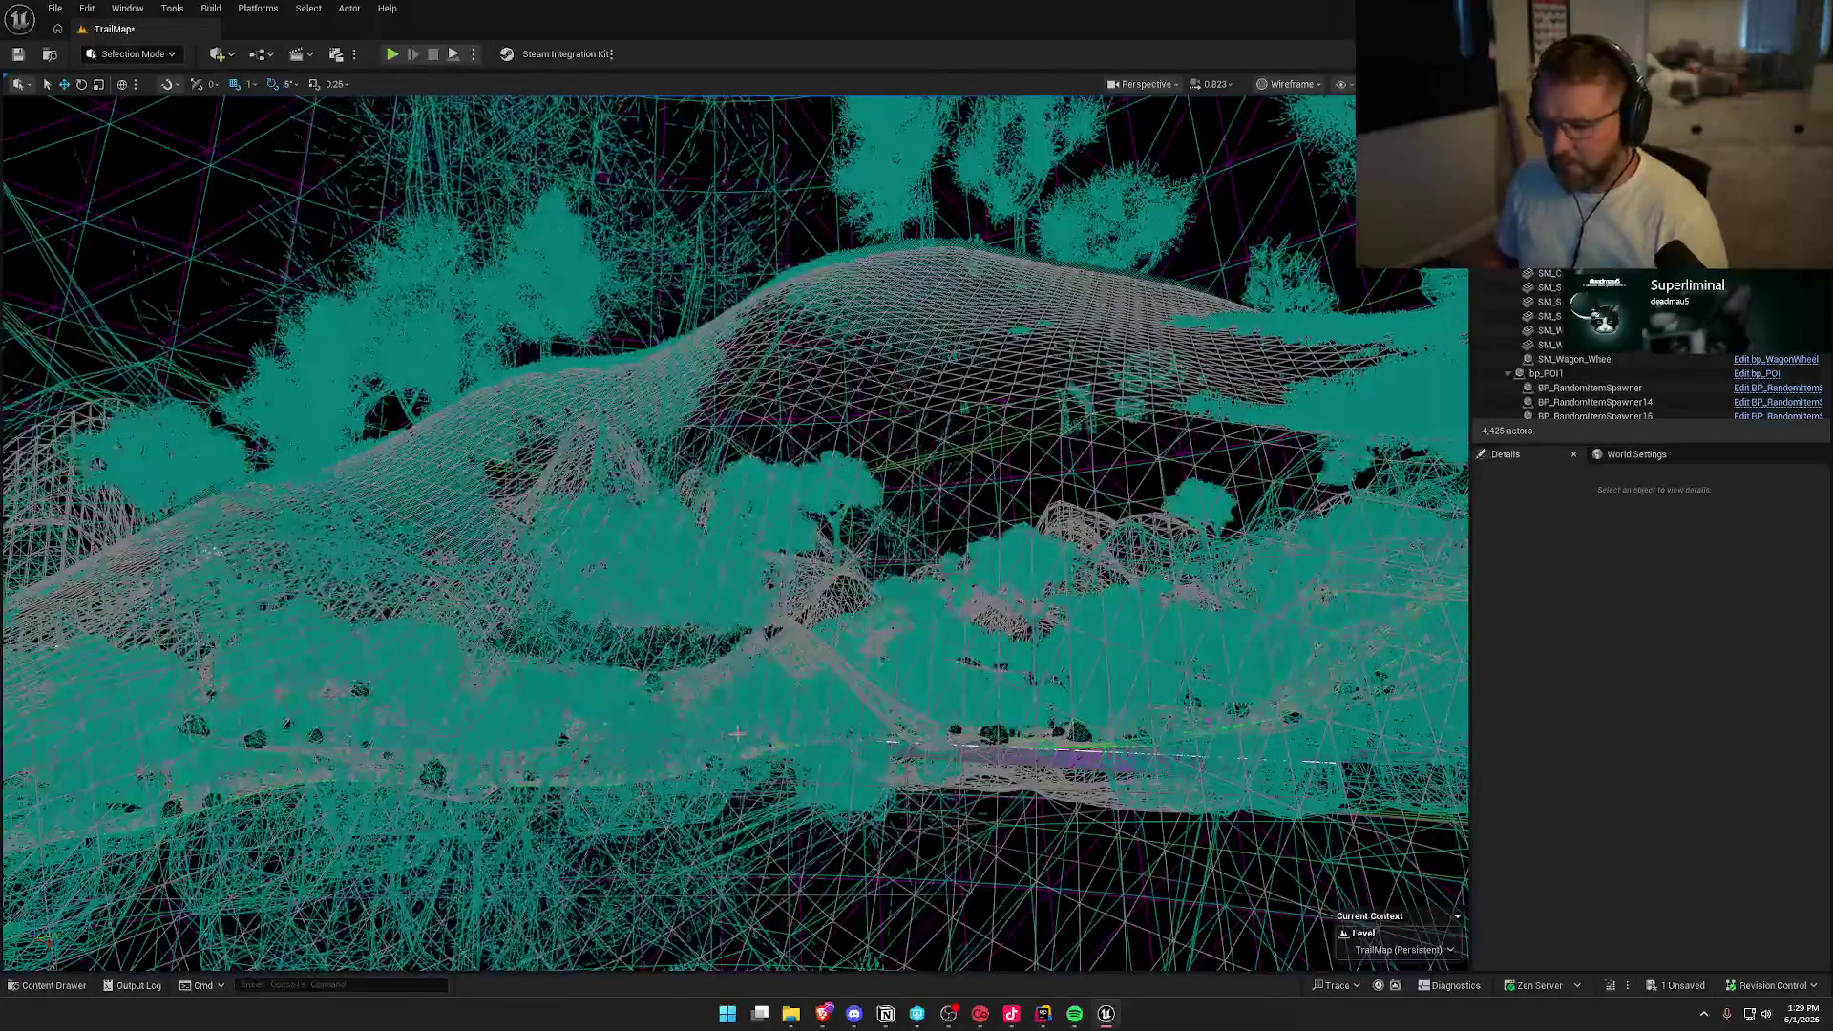
key(F2)
scroll(683, 758, up, 5)
drag(684, 757, 684, 757)
scroll(684, 757, down, 2)
Return to lit shading, select the Forest wagon POI bp_POI6, and hide then unhide its actors
scroll(684, 757, down, 3)
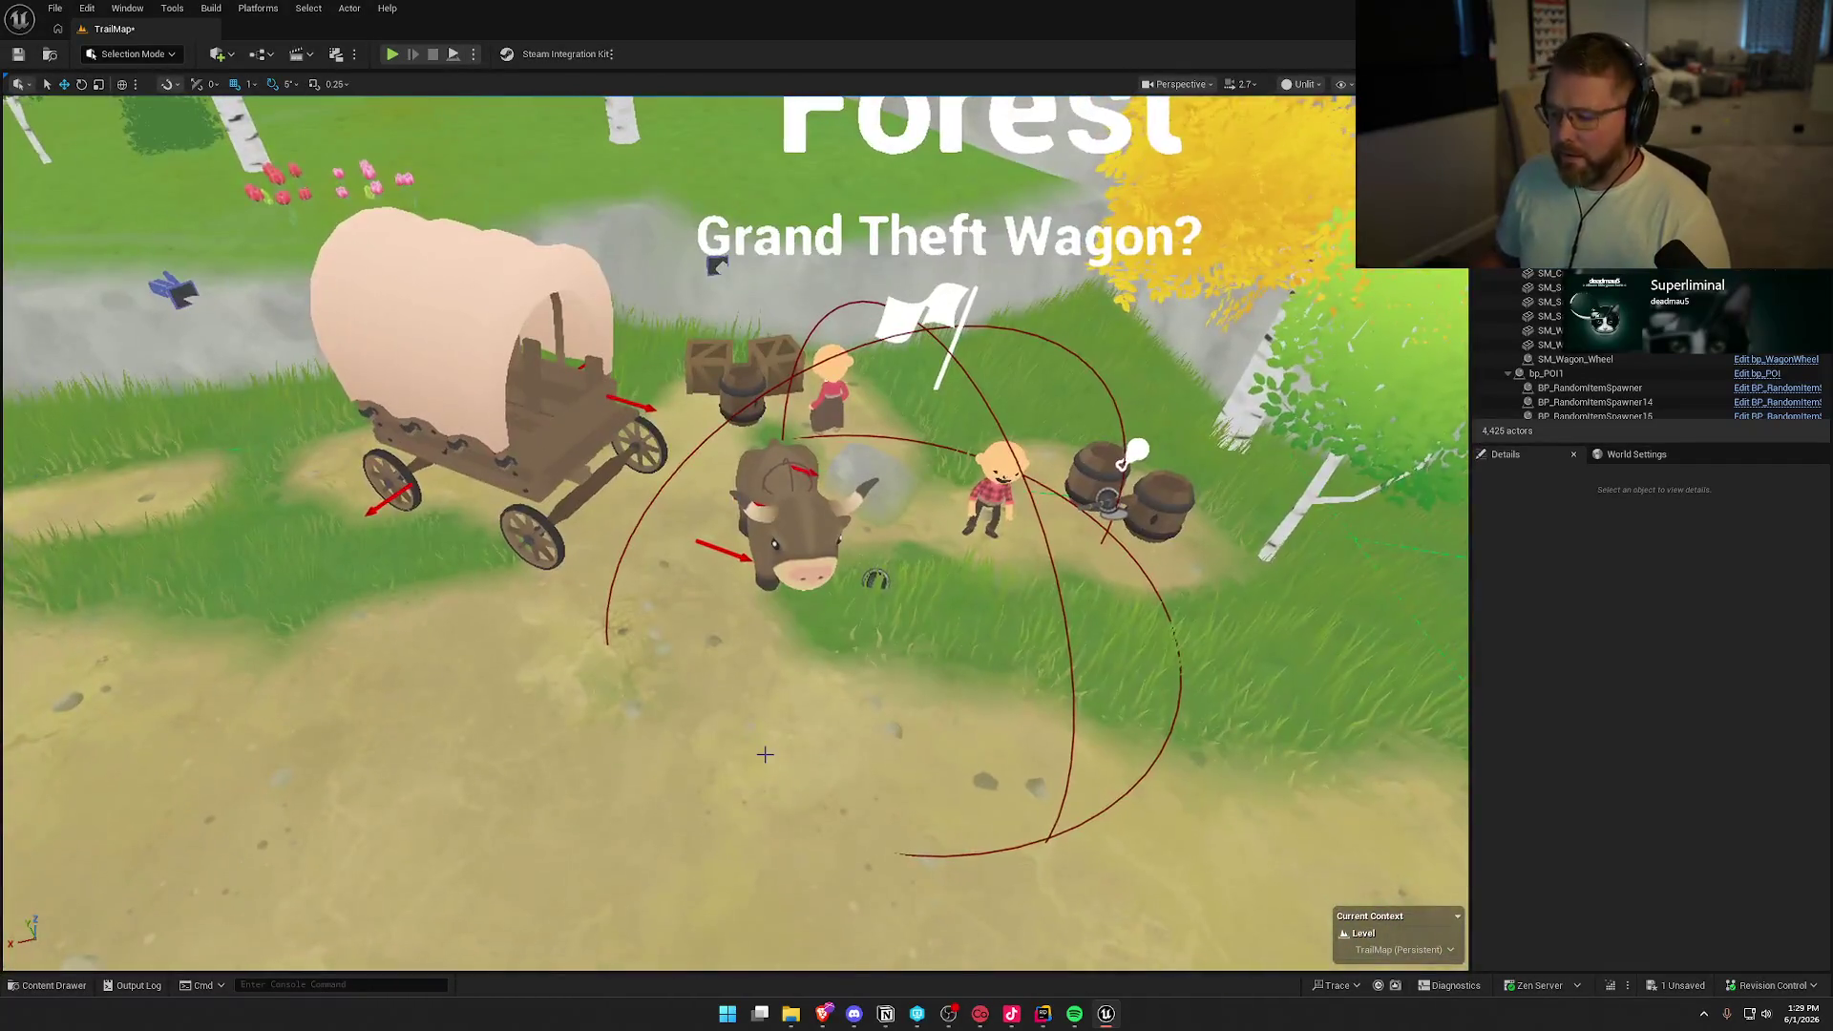
key(alt+4)
click(875, 580)
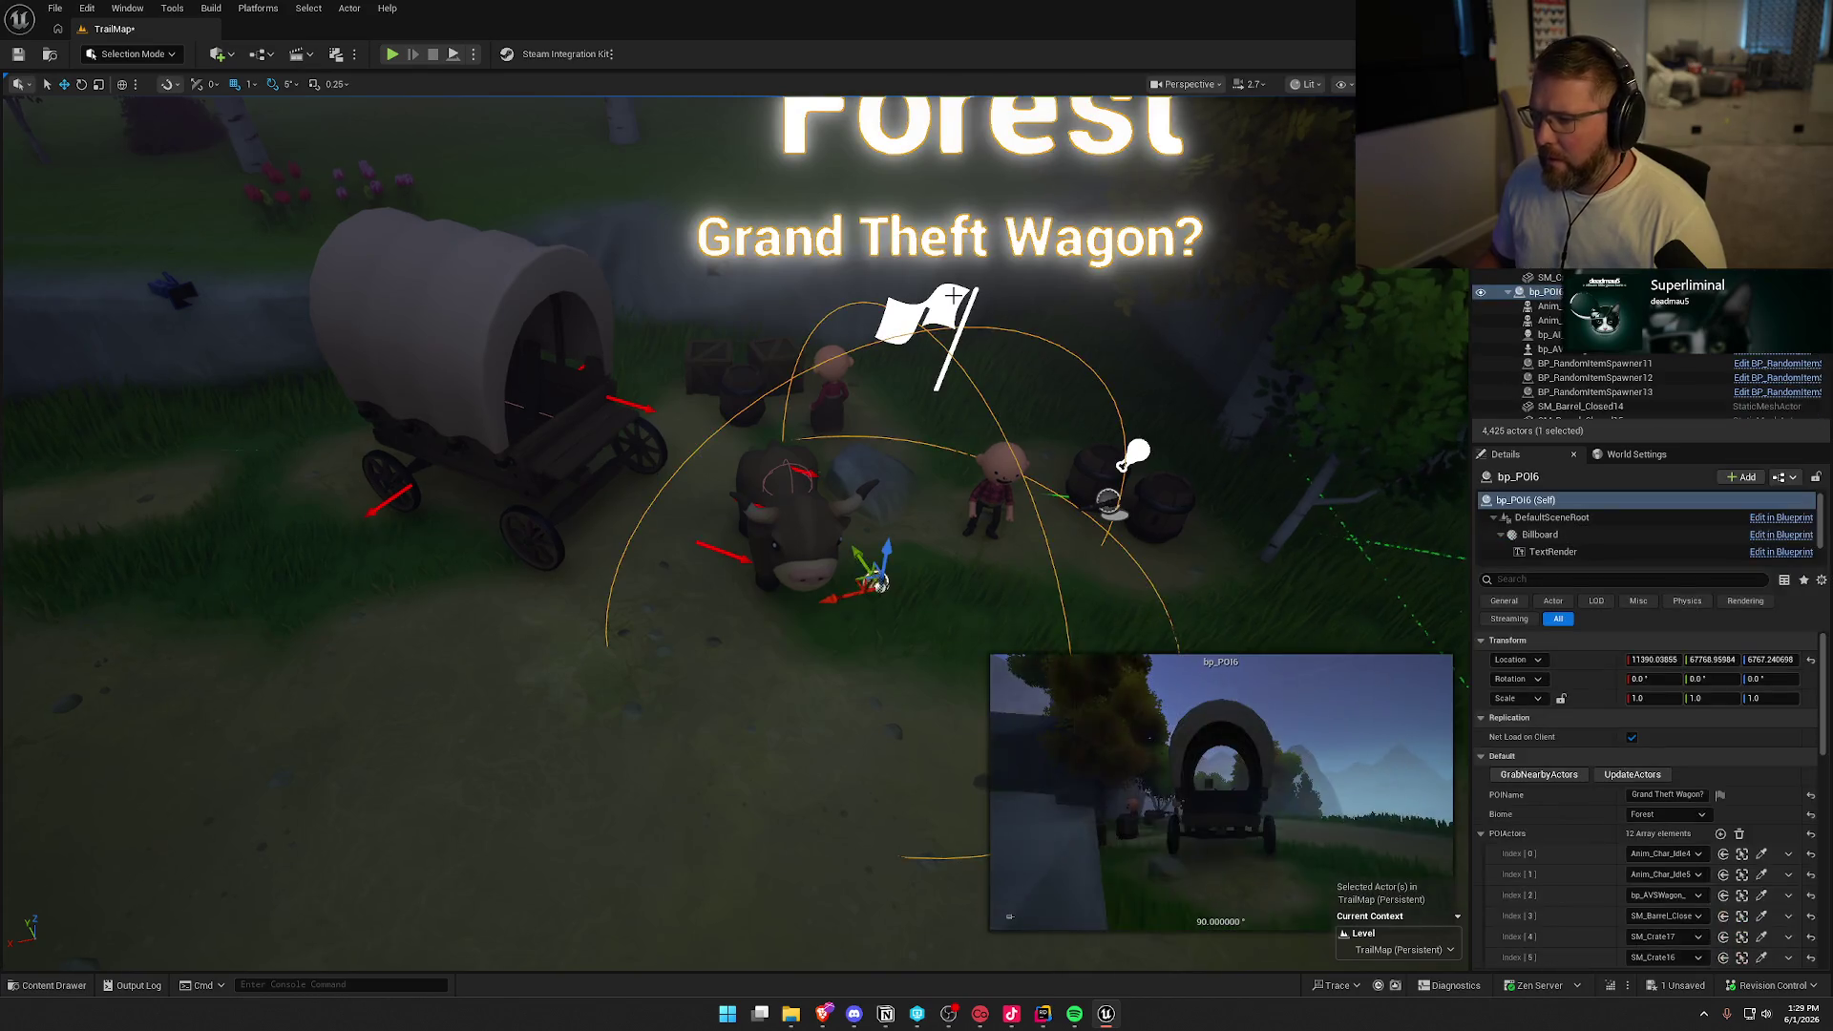
scroll(1634, 397, down, 3)
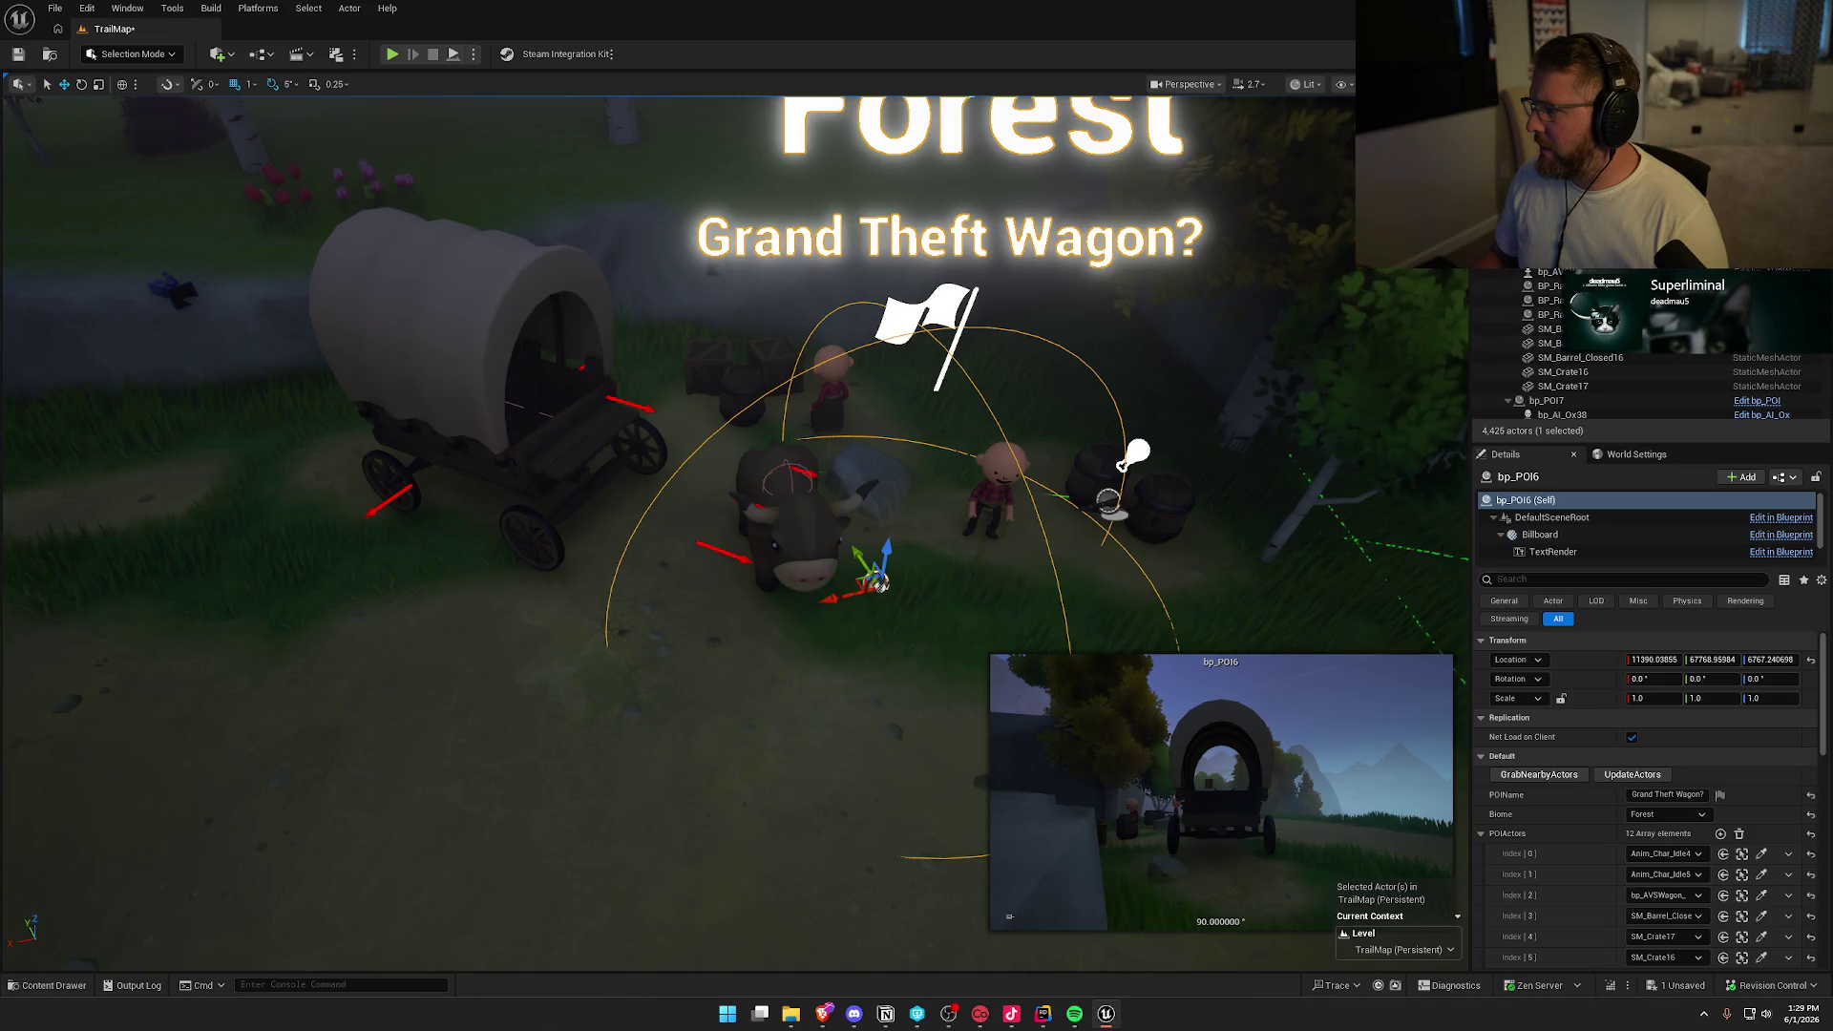
key(h)
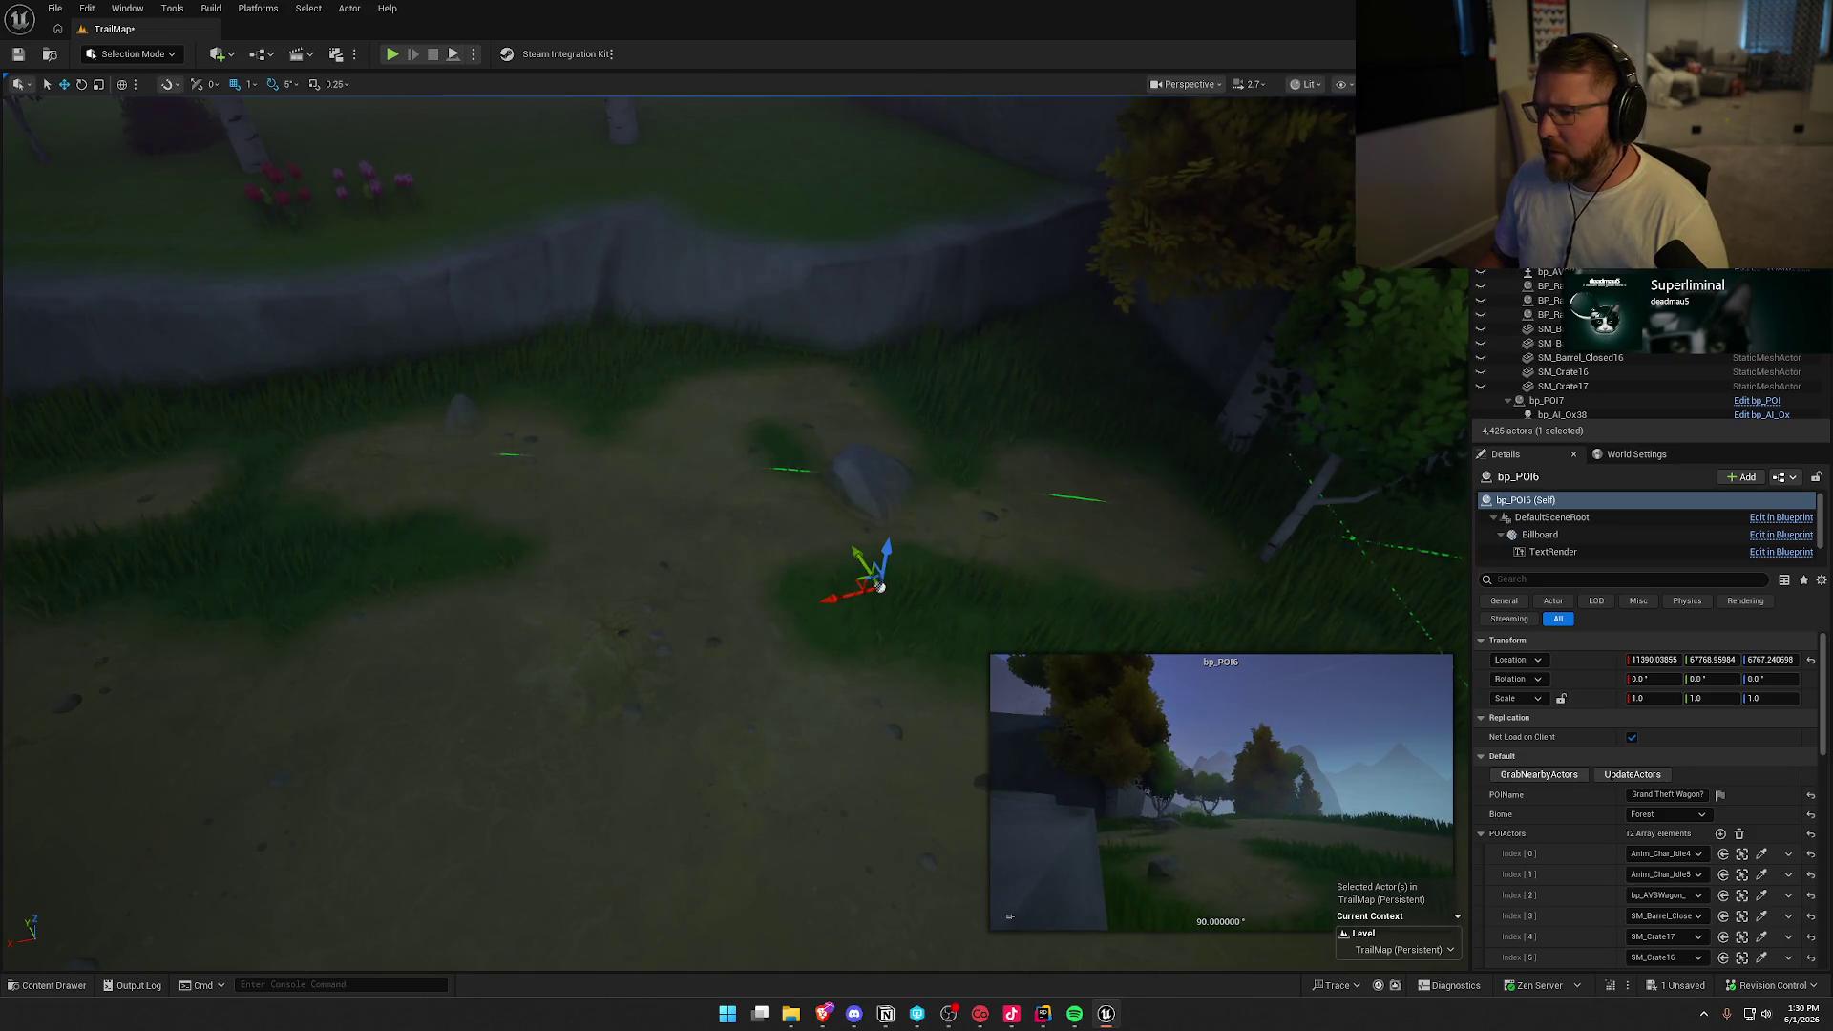
key(ctrl+h)
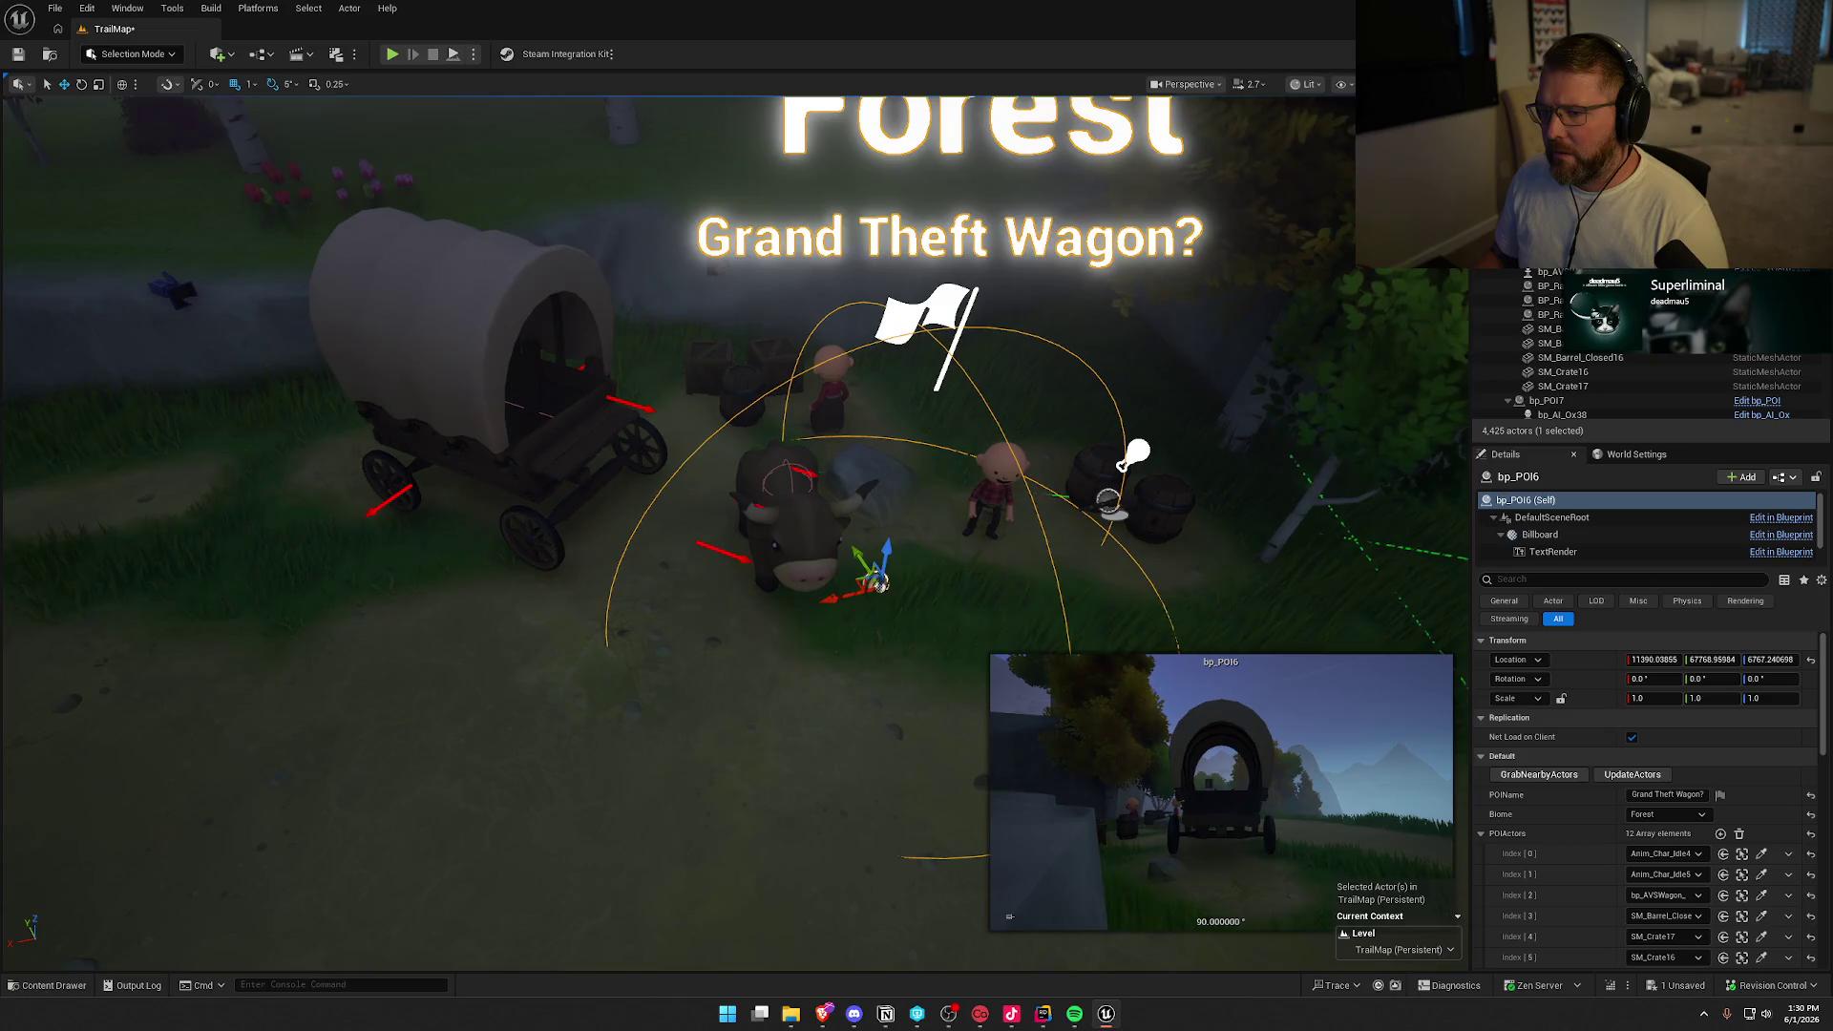
scroll(1589, 832, down, 3)
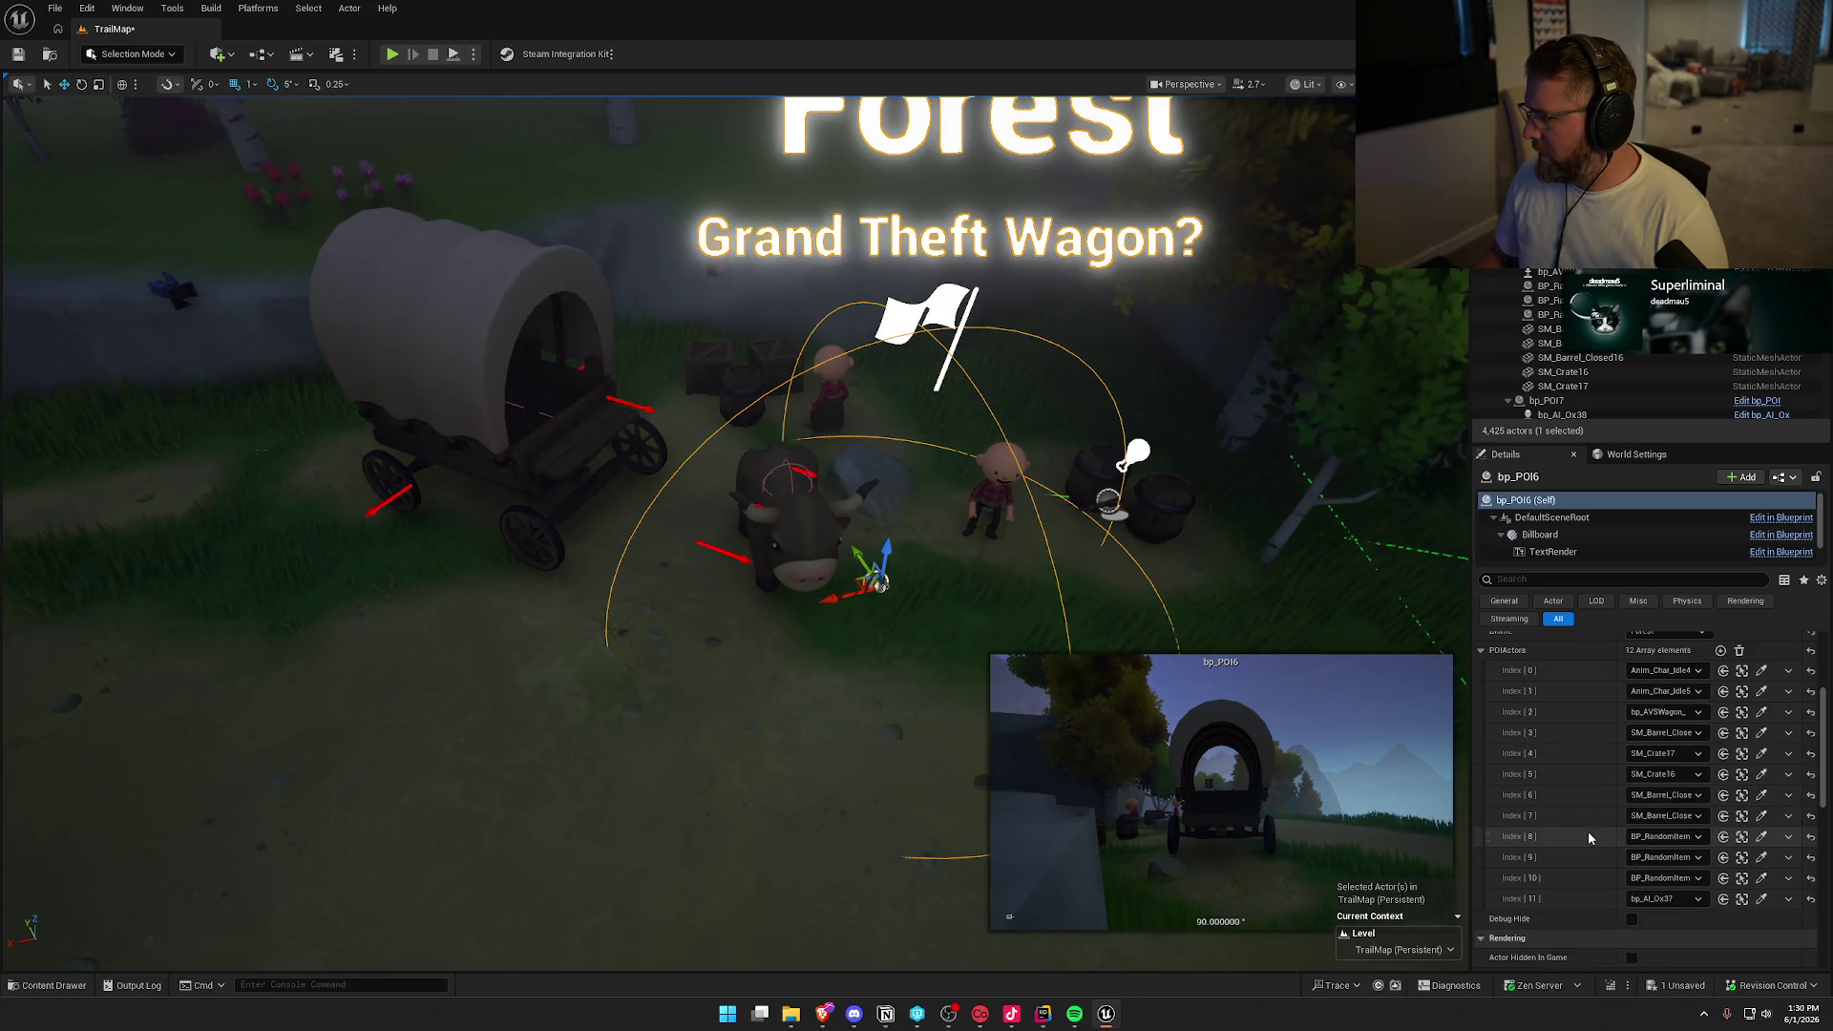
scroll(1589, 831, down, 2)
scroll(1589, 832, up, 5)
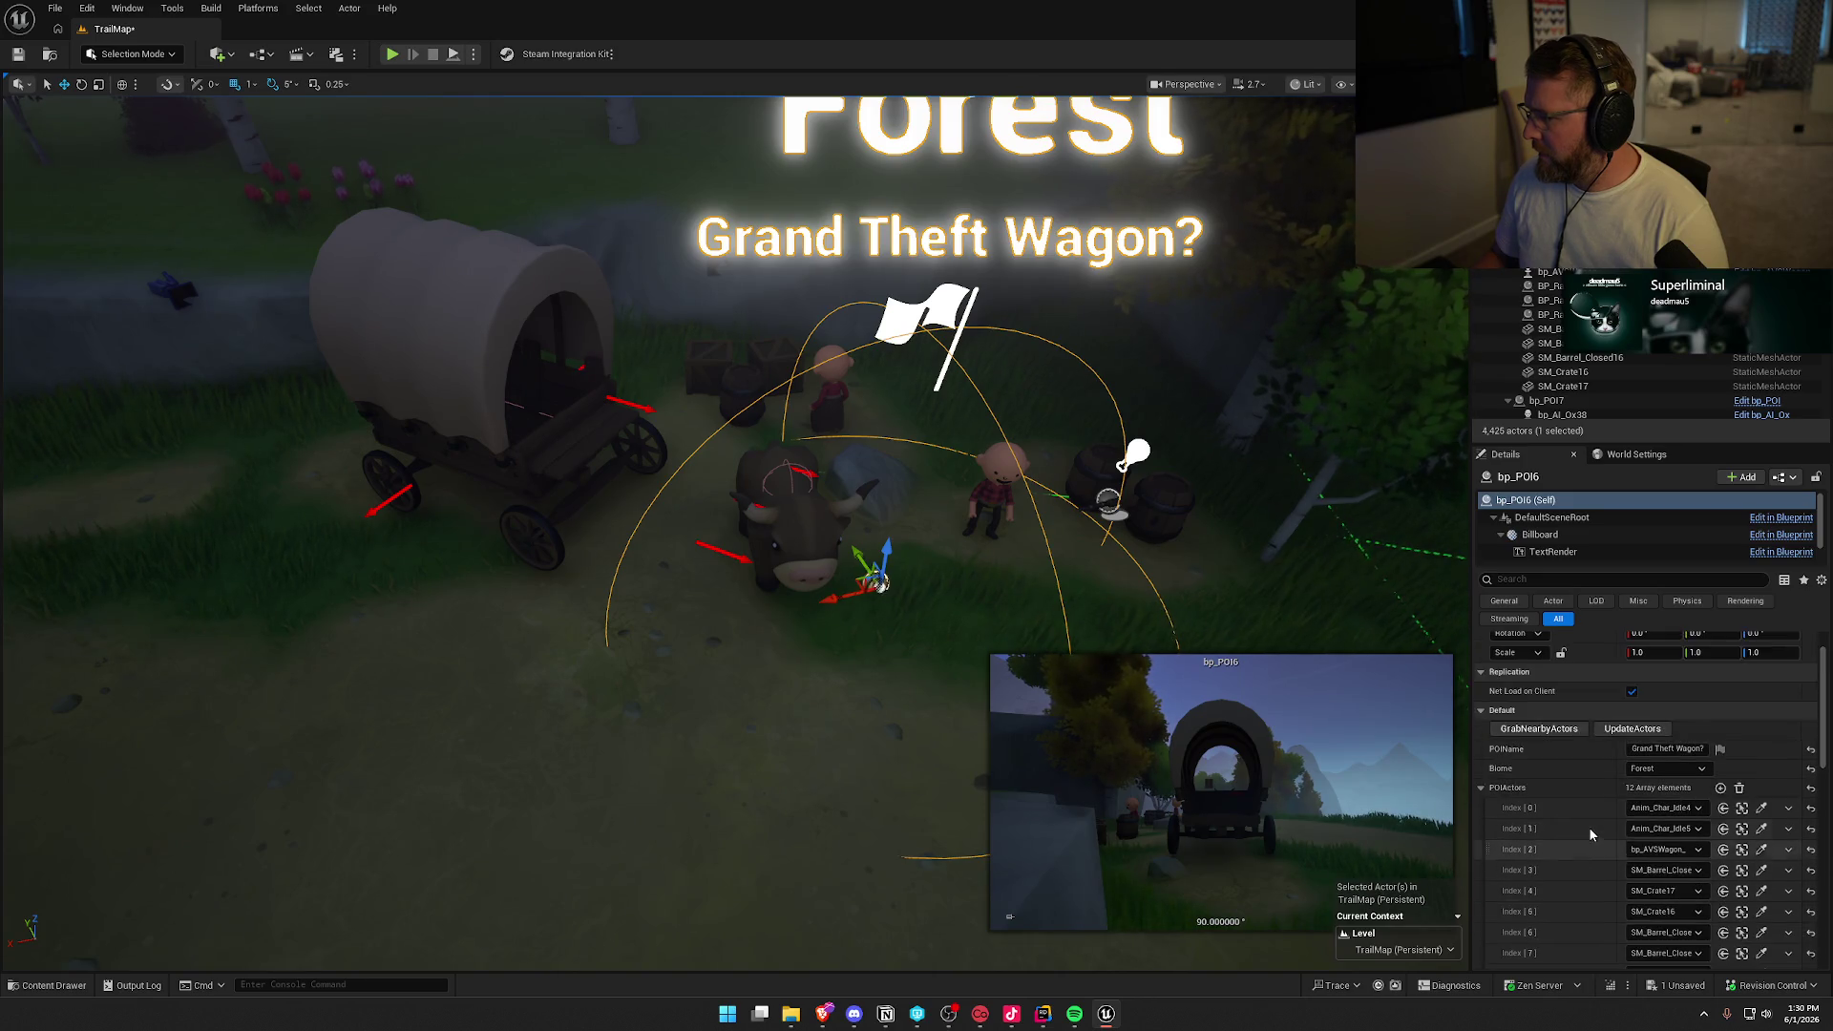
Open bp_POI from the selected actor and view its OnRep_Loaded? loop and EventGraph
double_click(878, 582)
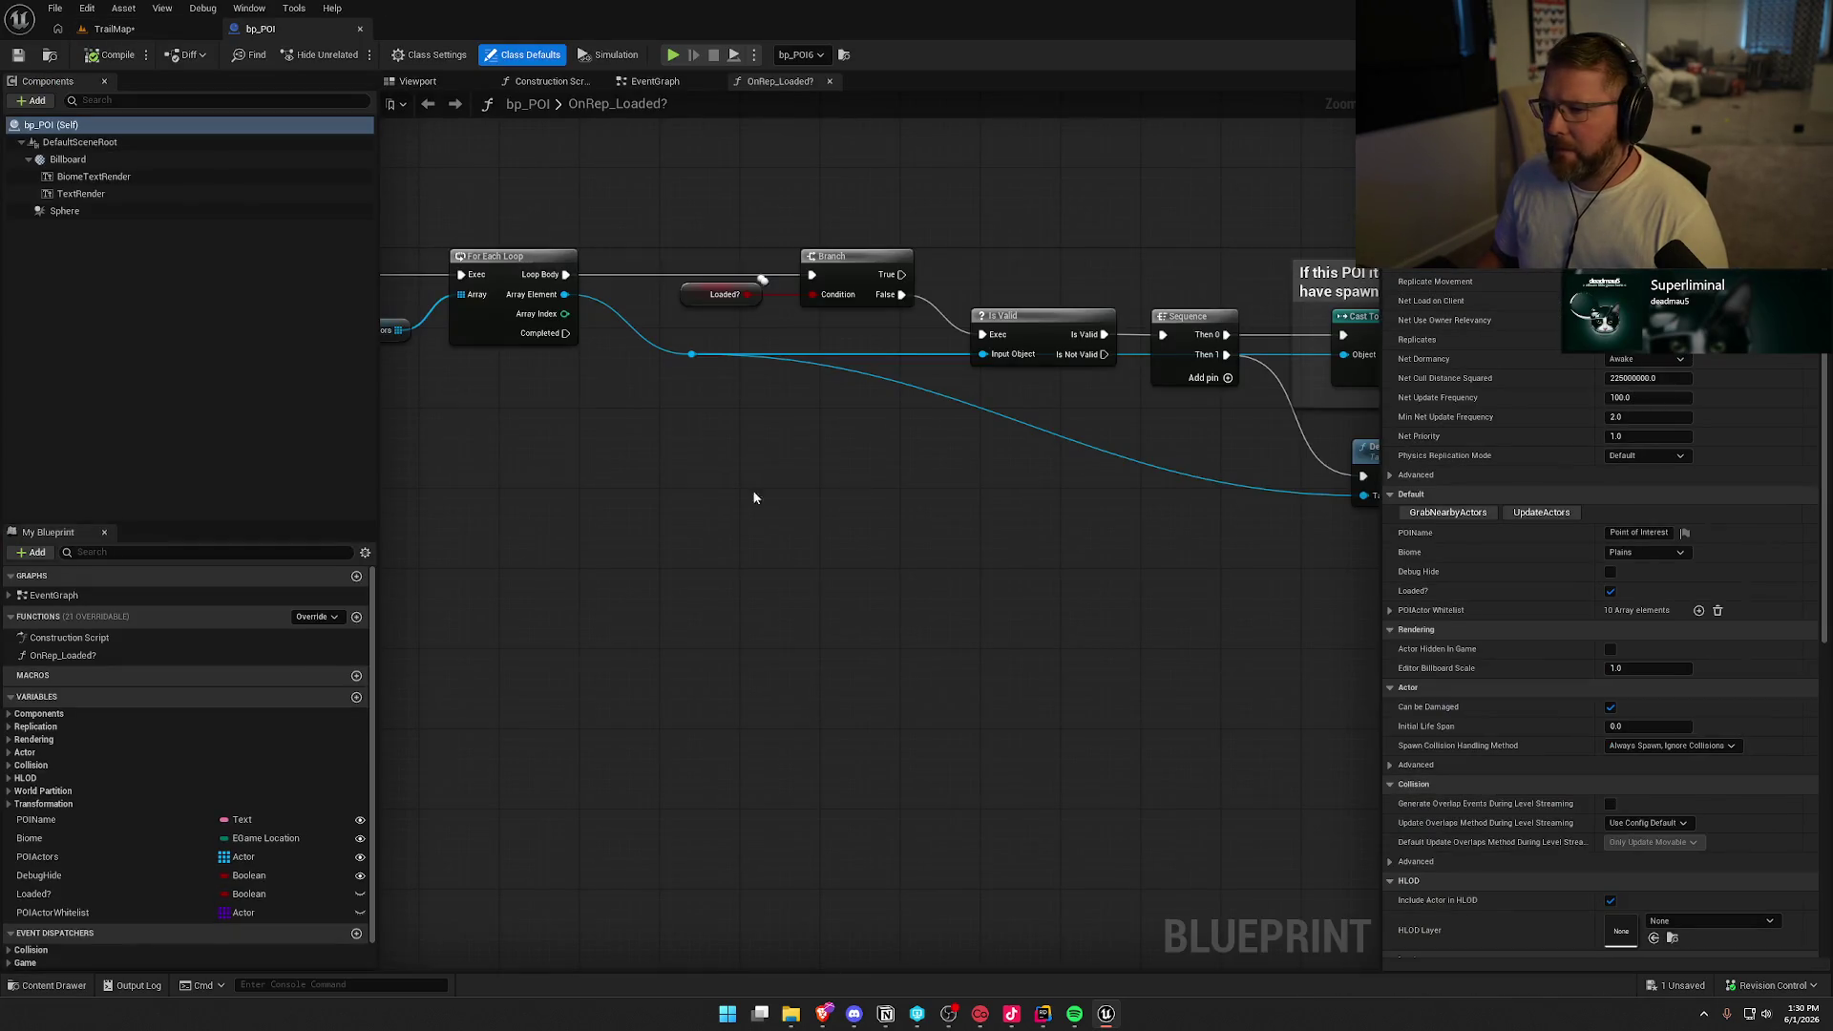
mouse_move(754, 495)
mouse_down()
mouse_move(1370, 577)
mouse_move(1003, 584)
mouse_up()
click(659, 84)
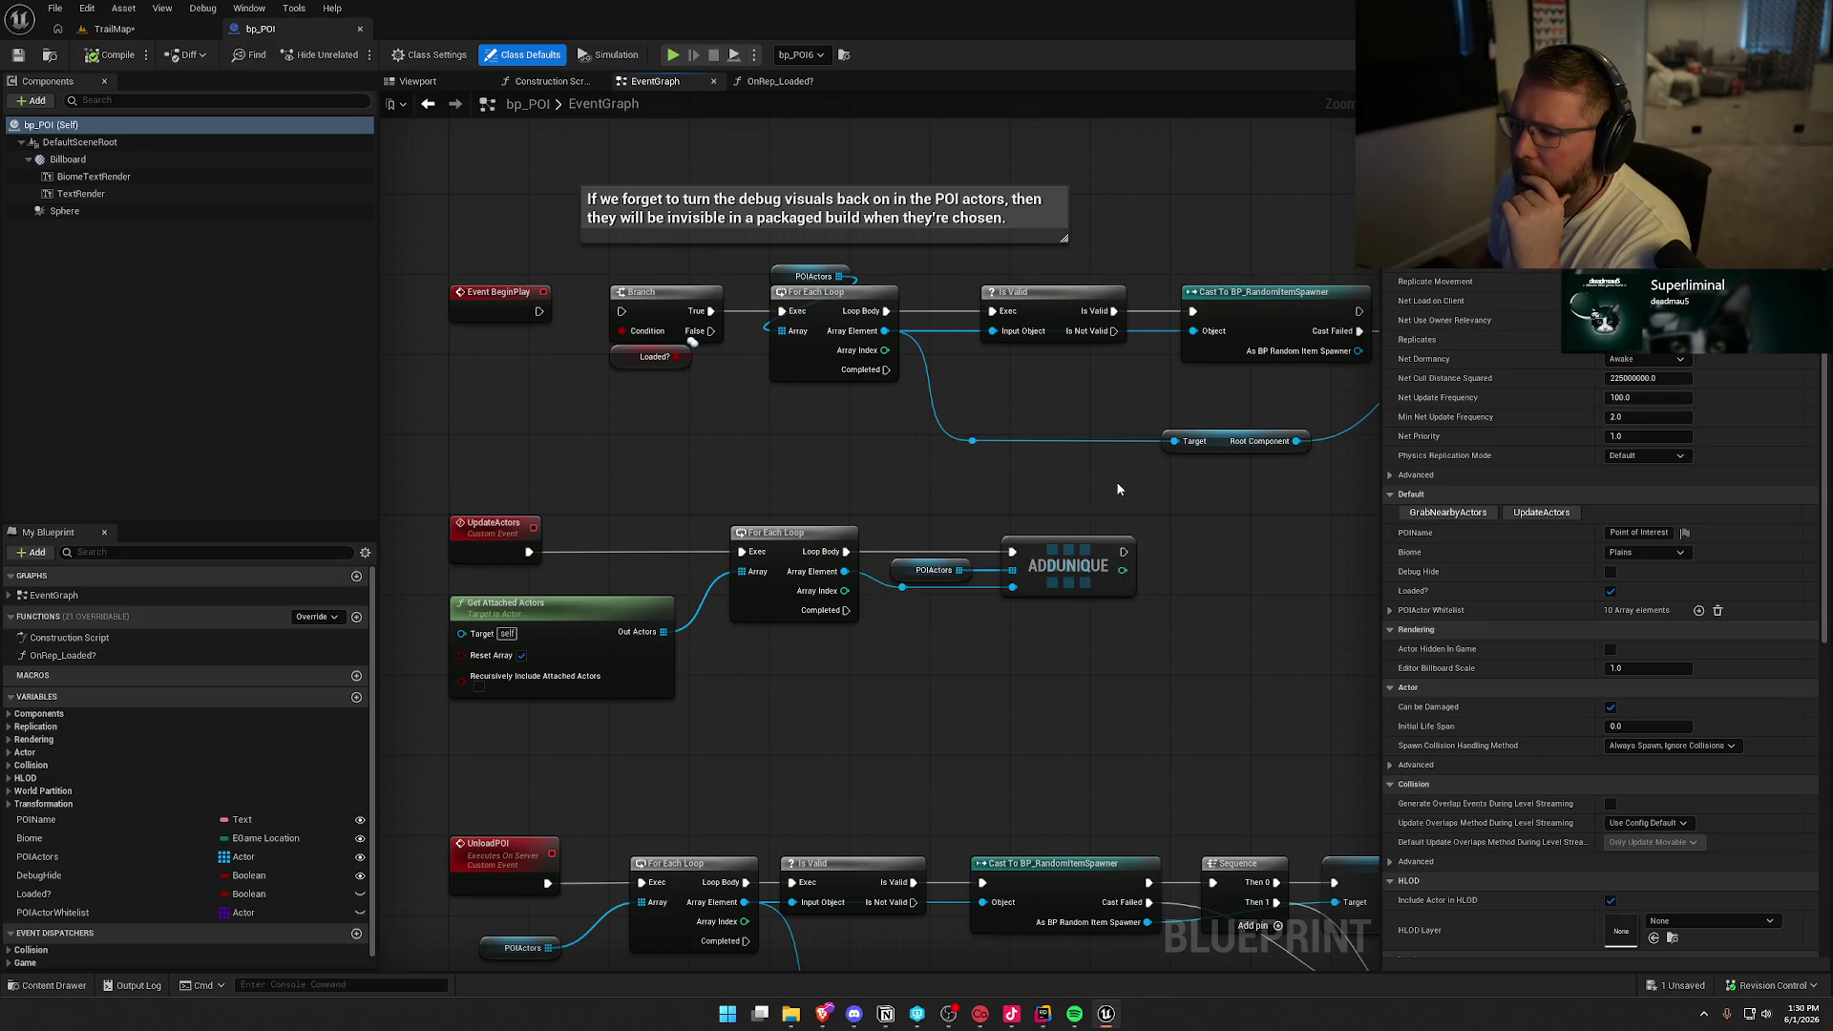
Pan across the BeginPlay, UnloadPOI, GrabNearbyActors and Sphere Overlap Actors nodes to review the logic
mouse_move(1178, 483)
mouse_down()
mouse_move(855, 476)
mouse_move(1229, 413)
mouse_up()
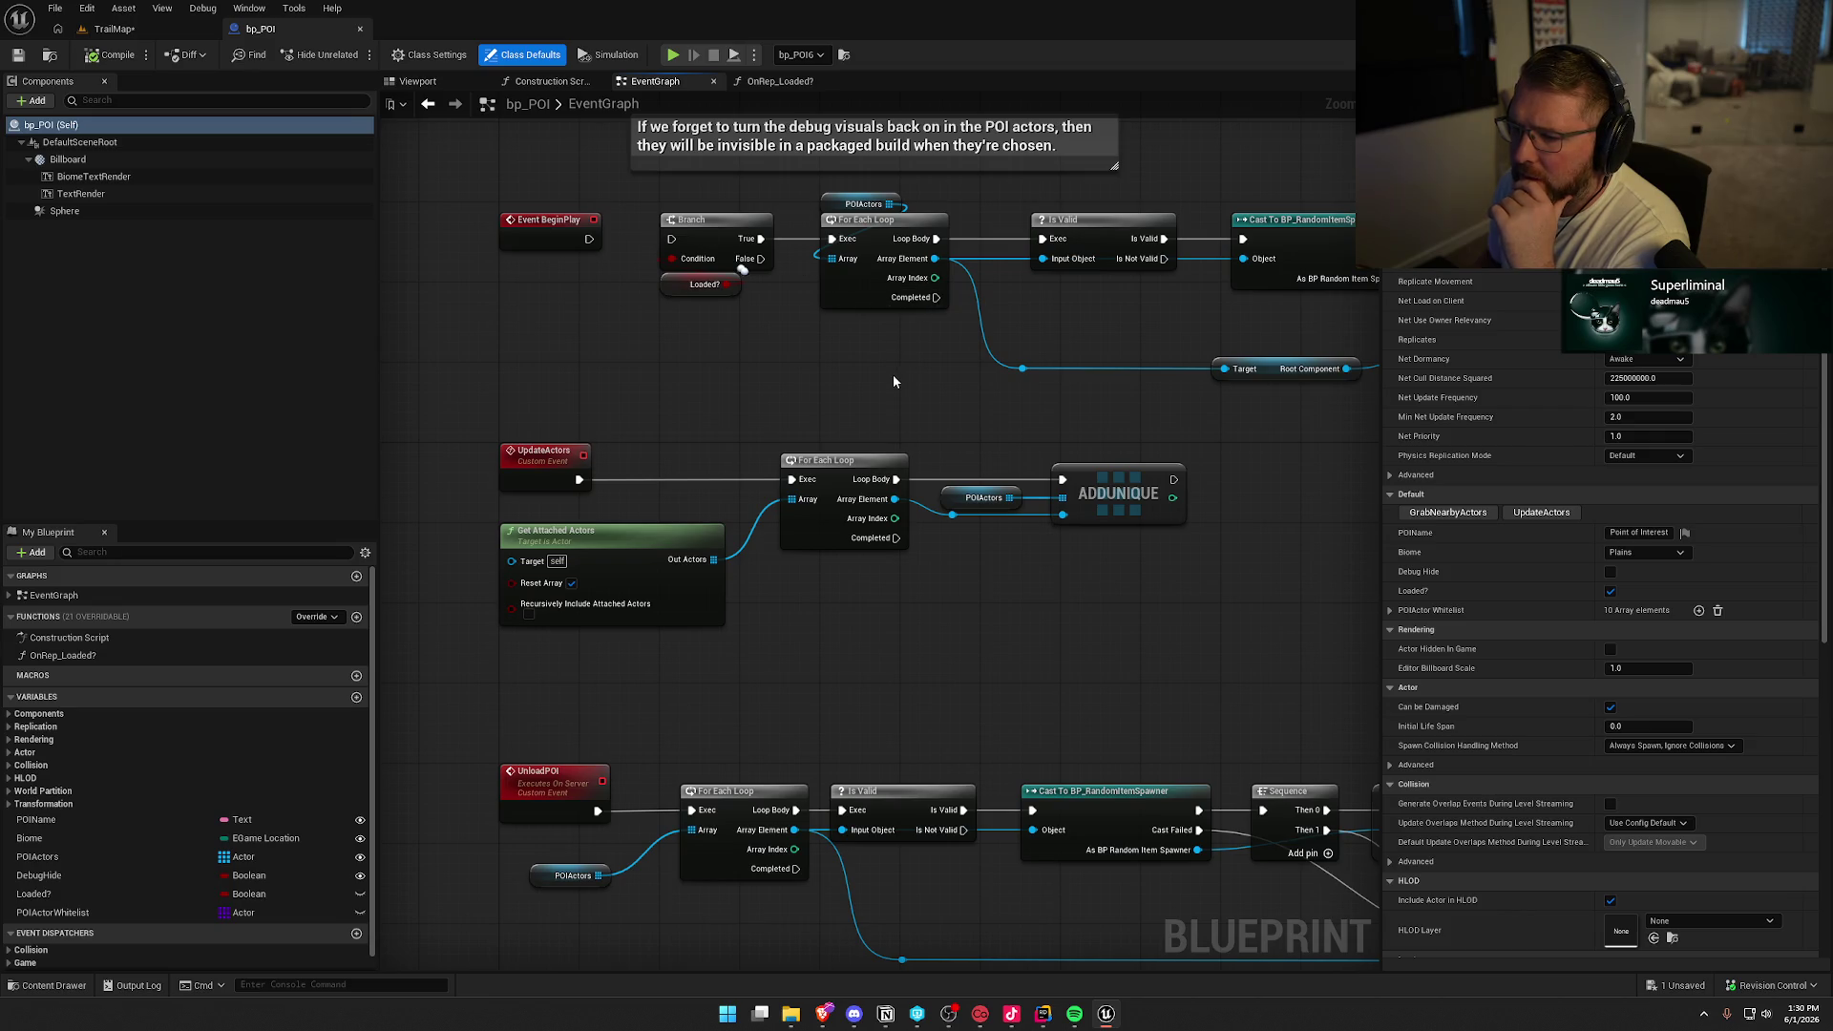
drag(894, 381, 822, 177)
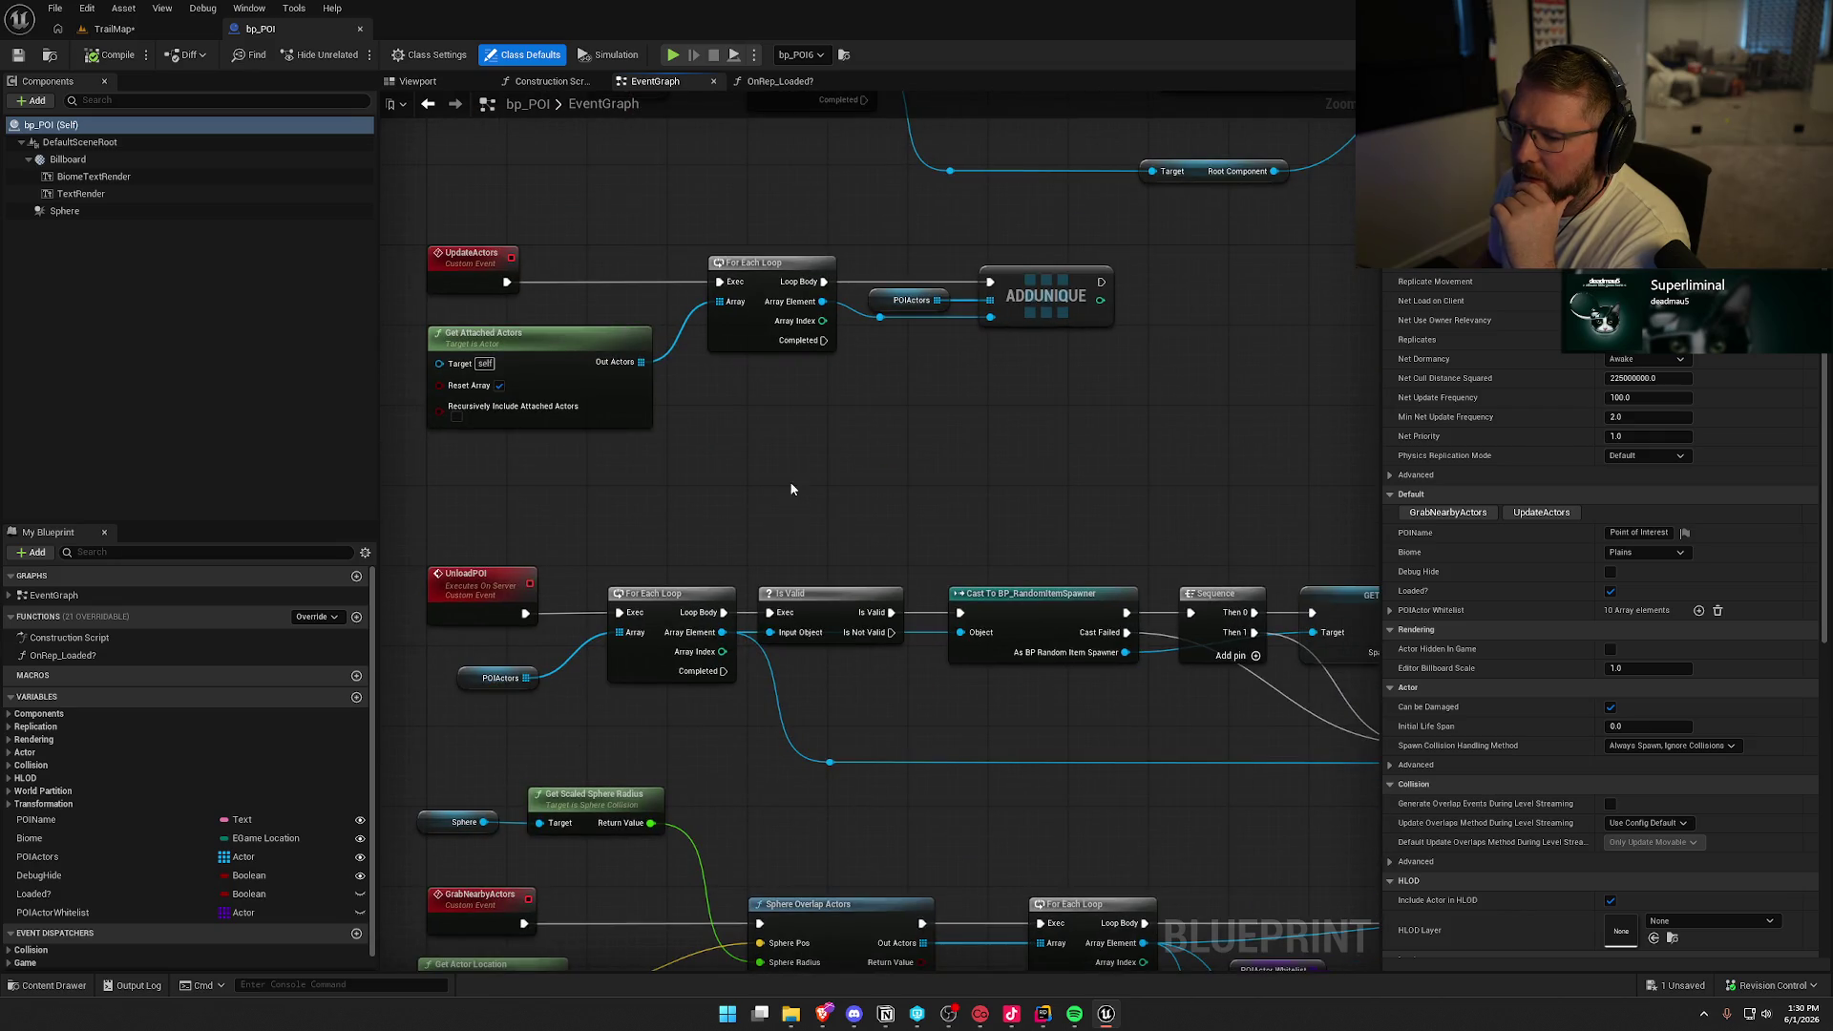
drag(814, 478, 849, 213)
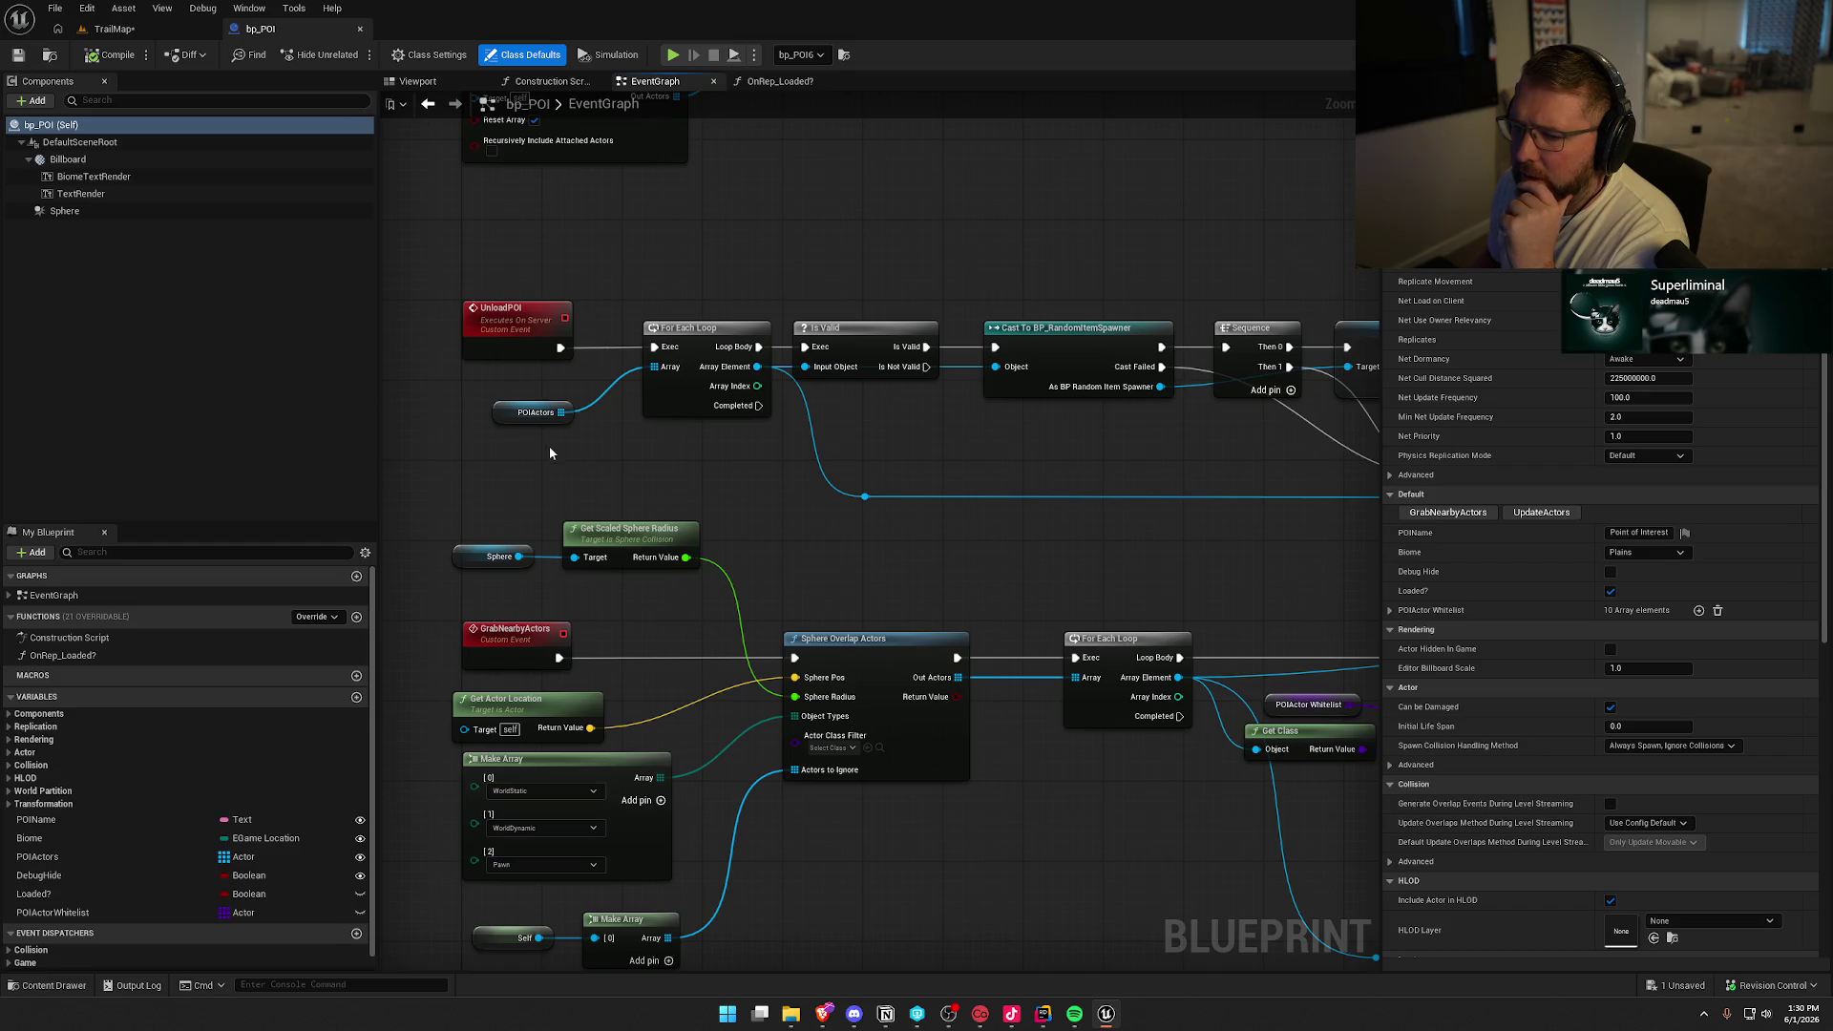
drag(959, 449, 625, 424)
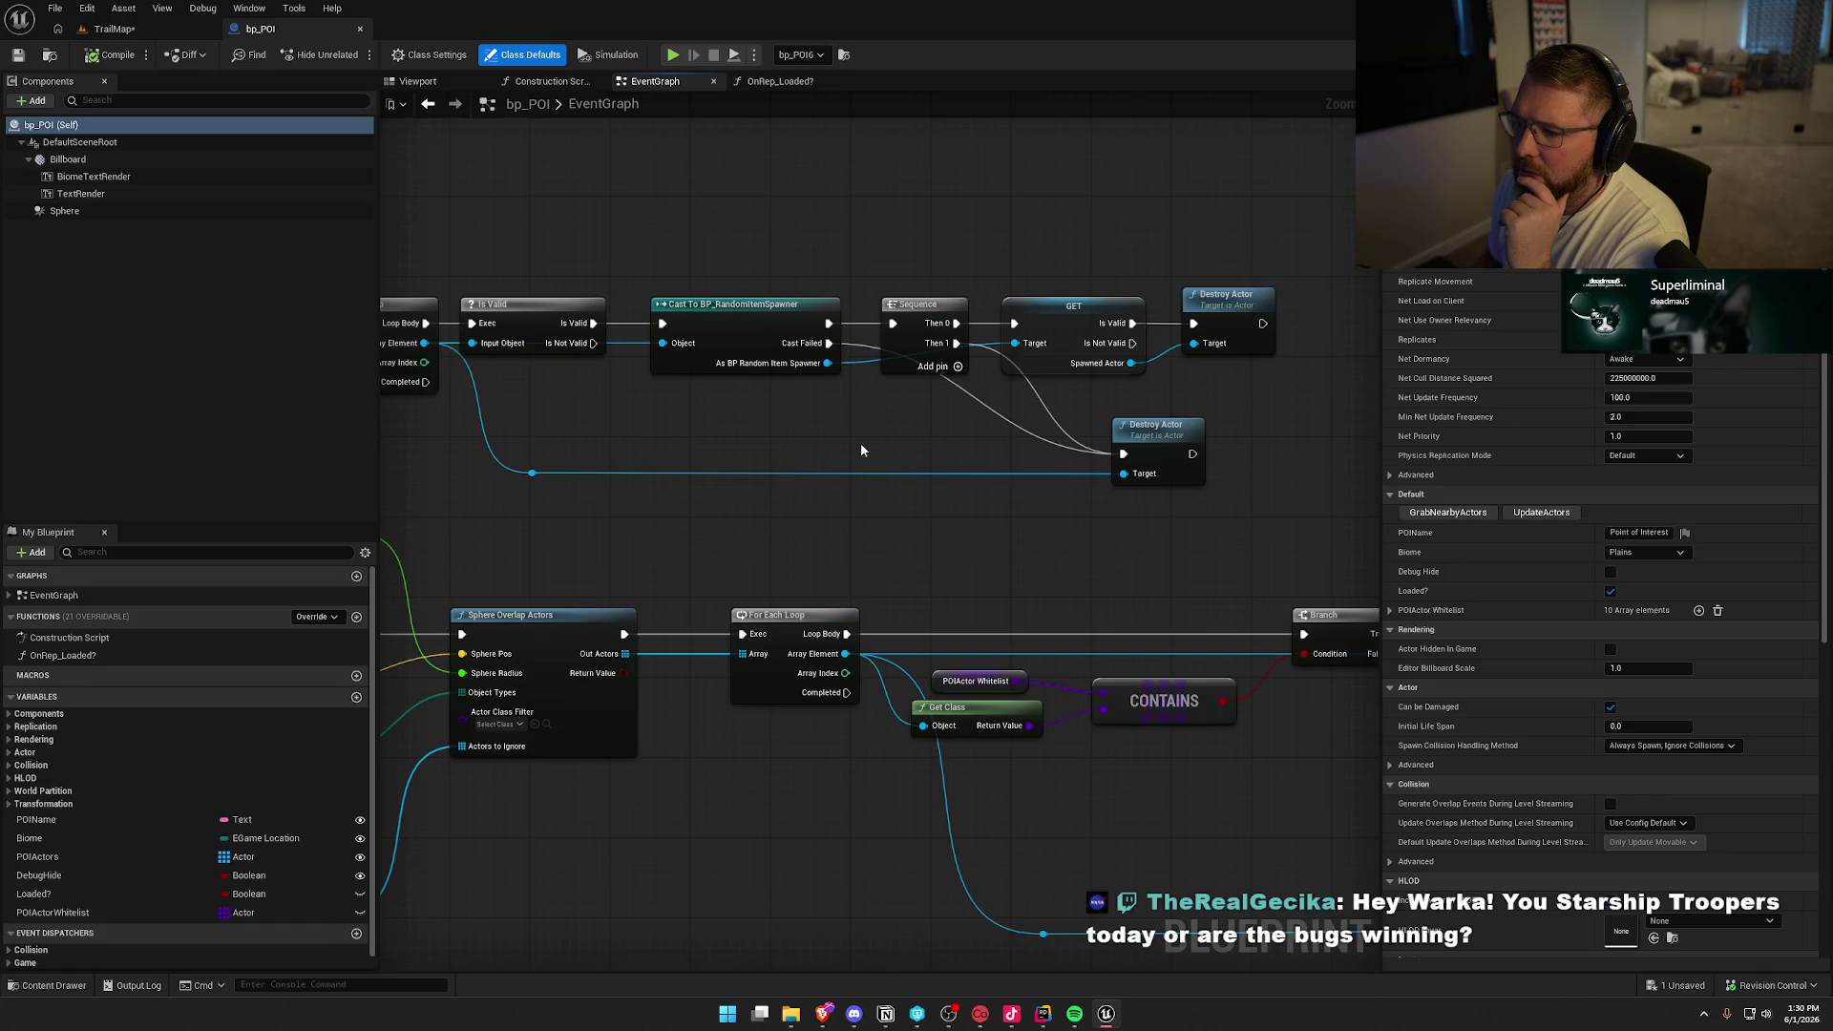
scroll(861, 443, up, 1)
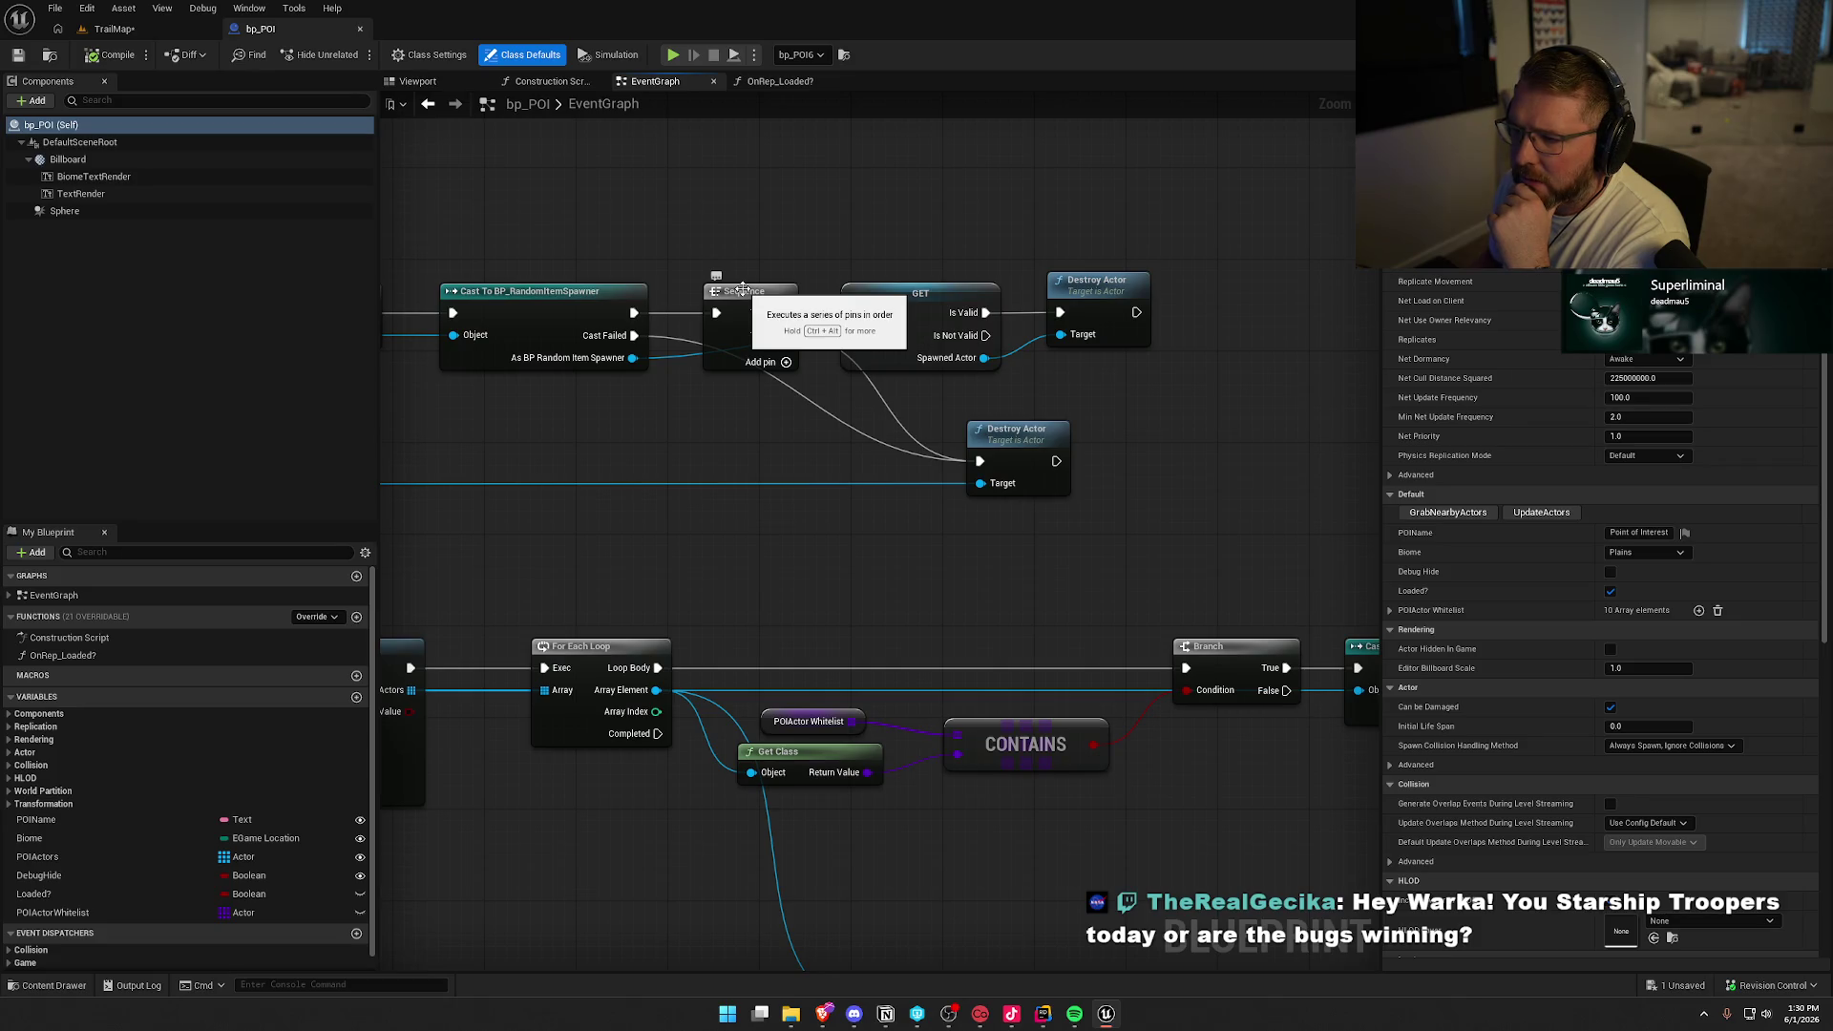
scroll(716, 466, down, 1)
mouse_move(716, 466)
mouse_down()
mouse_move(890, 451)
mouse_move(840, 392)
mouse_move(833, 415)
mouse_up()
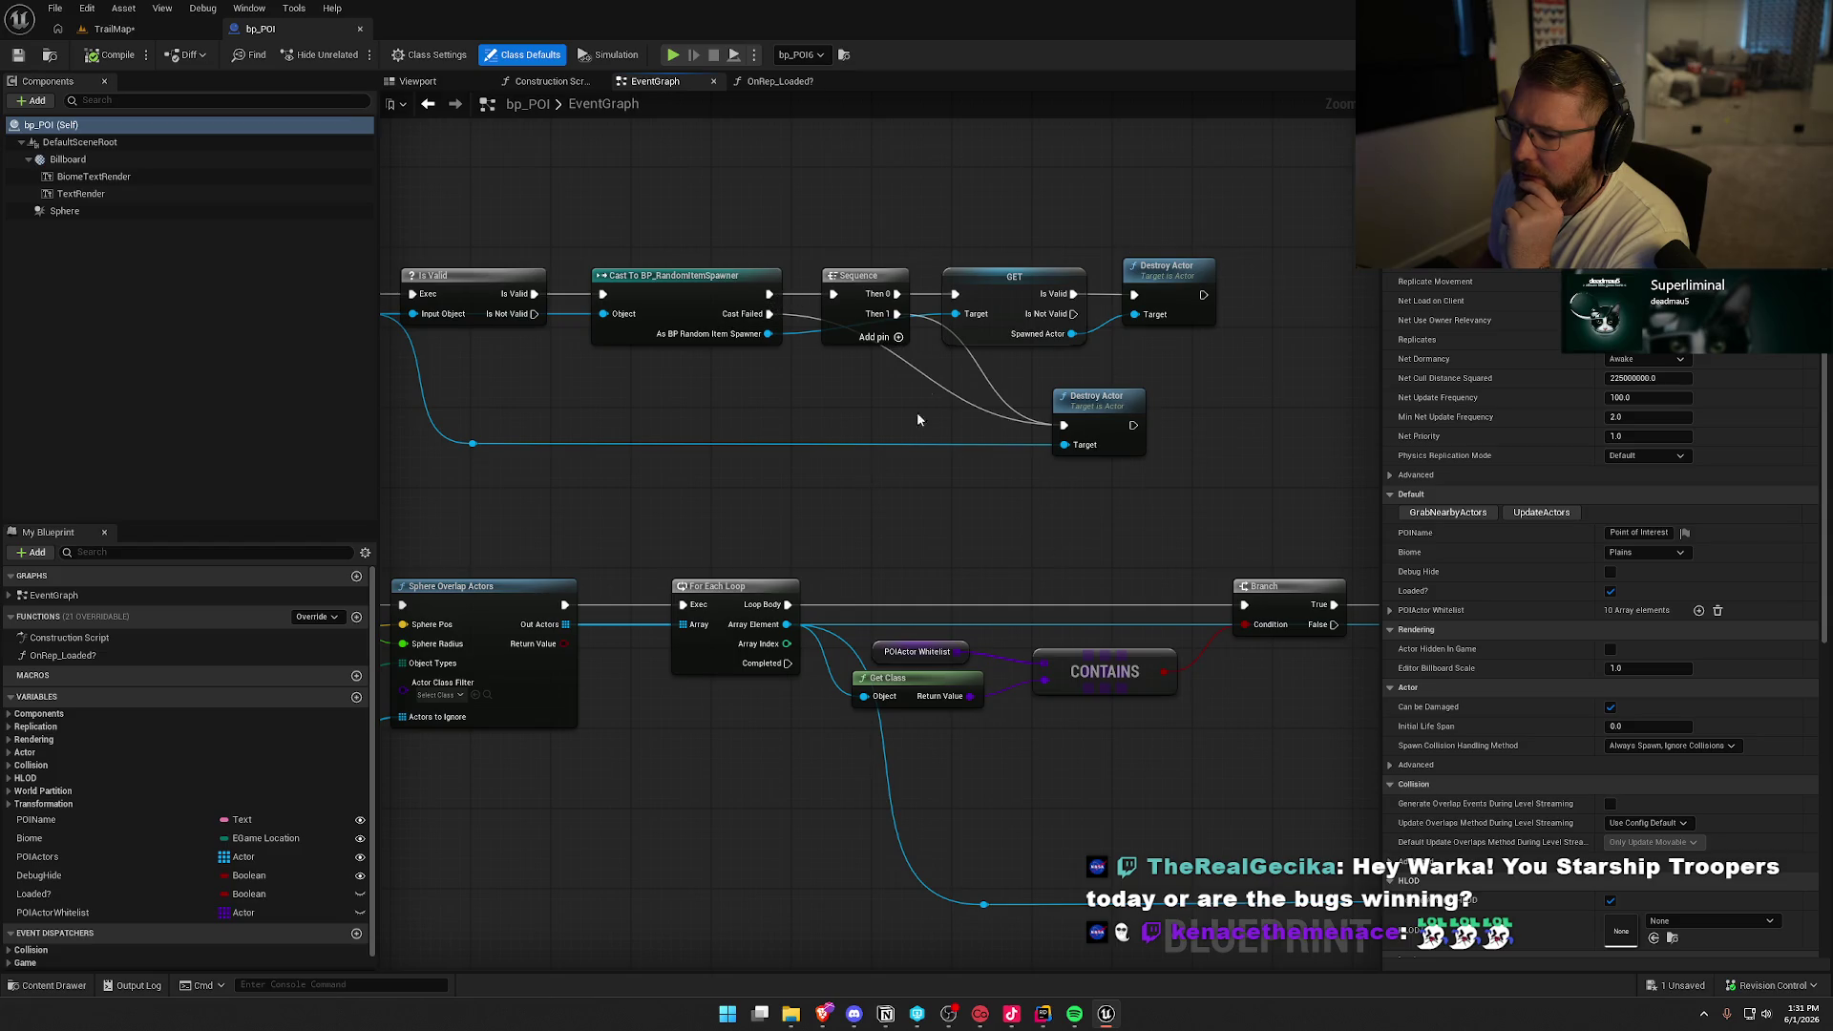
Select and deselect the Sequence node, then shift the second Destroy Actor node slightly left
drag(876, 212, 909, 384)
click(899, 386)
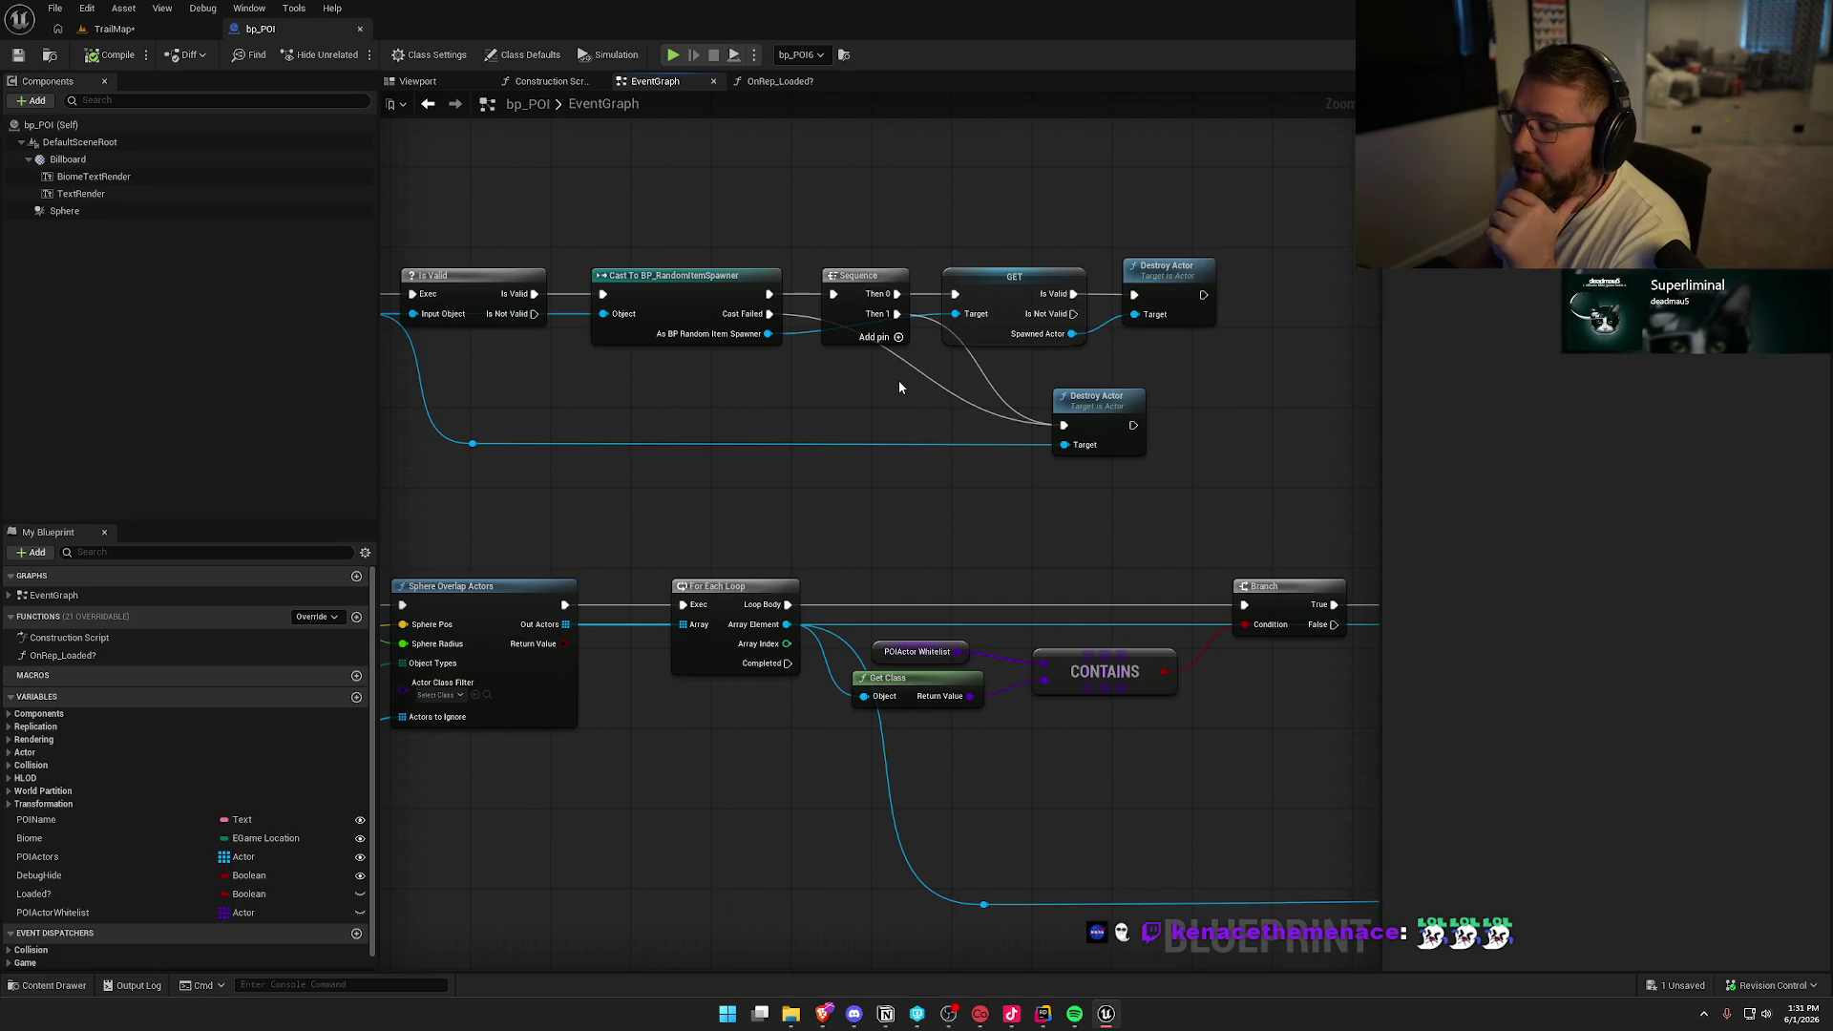
drag(1119, 394, 1098, 388)
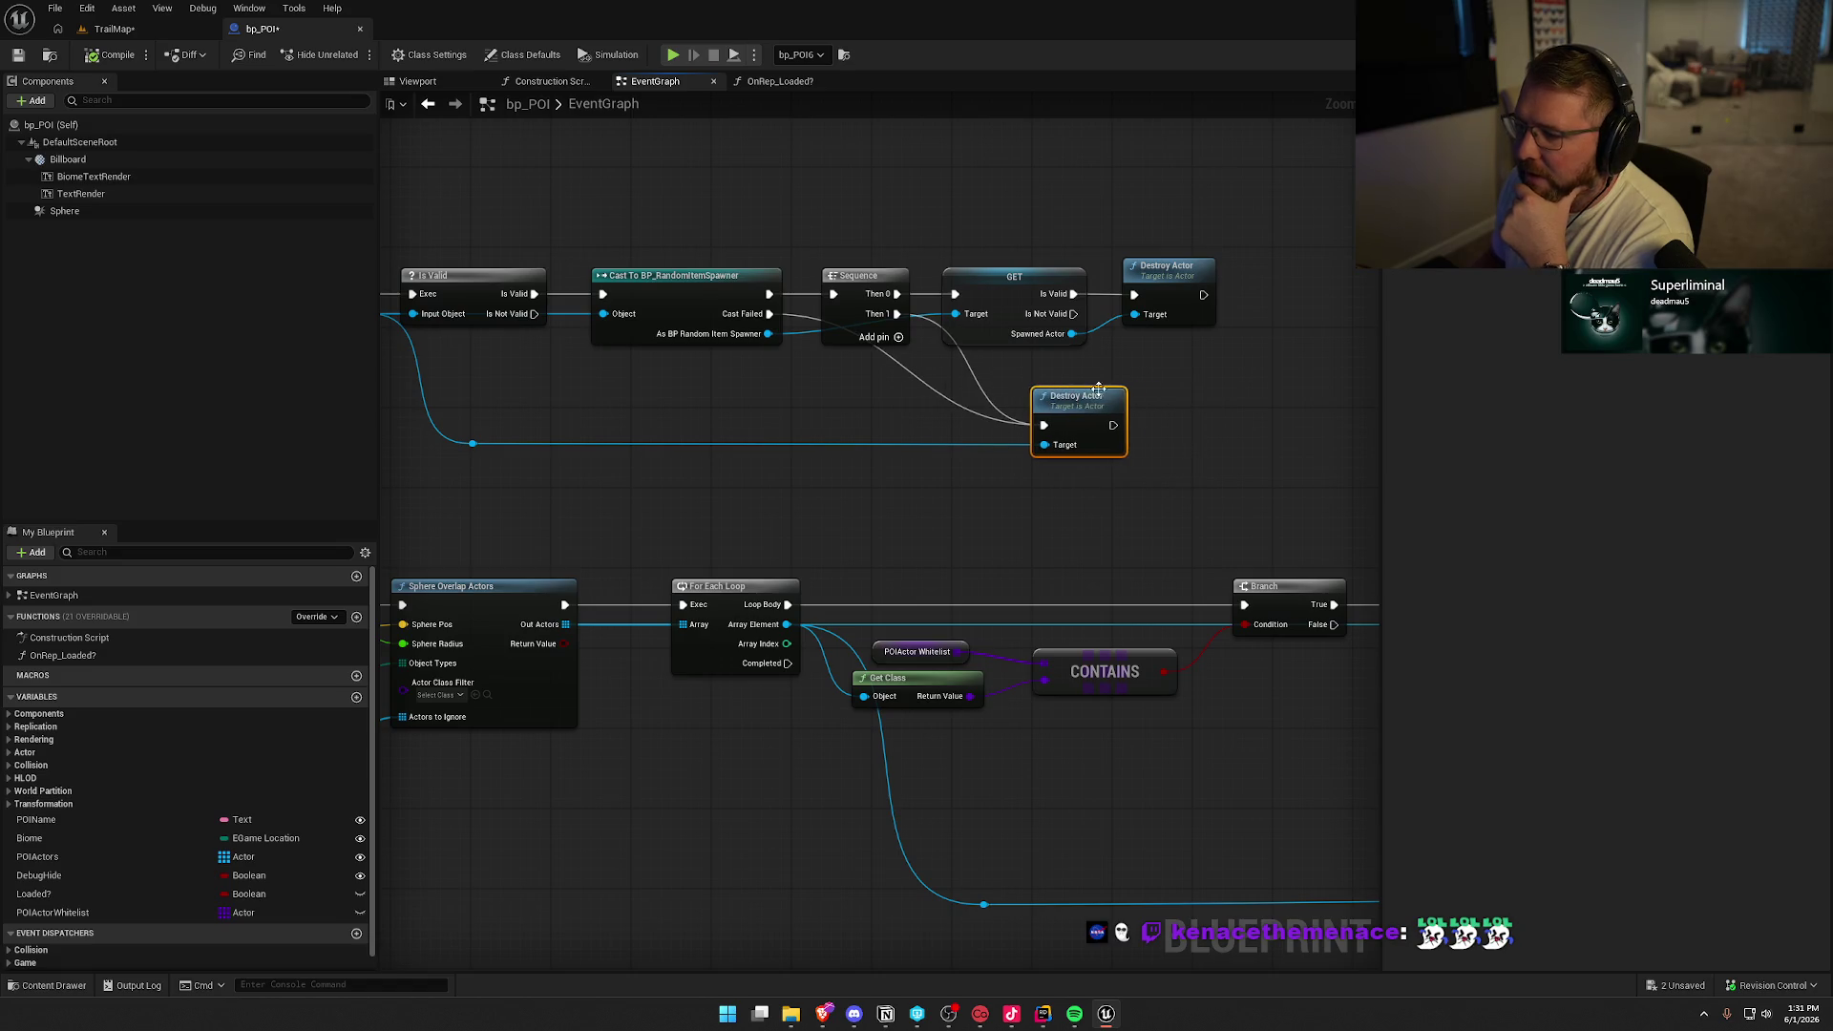
Deselect the Destroy Actor node and go back to the TrailMap level showing bp_POI6's details
click(1181, 377)
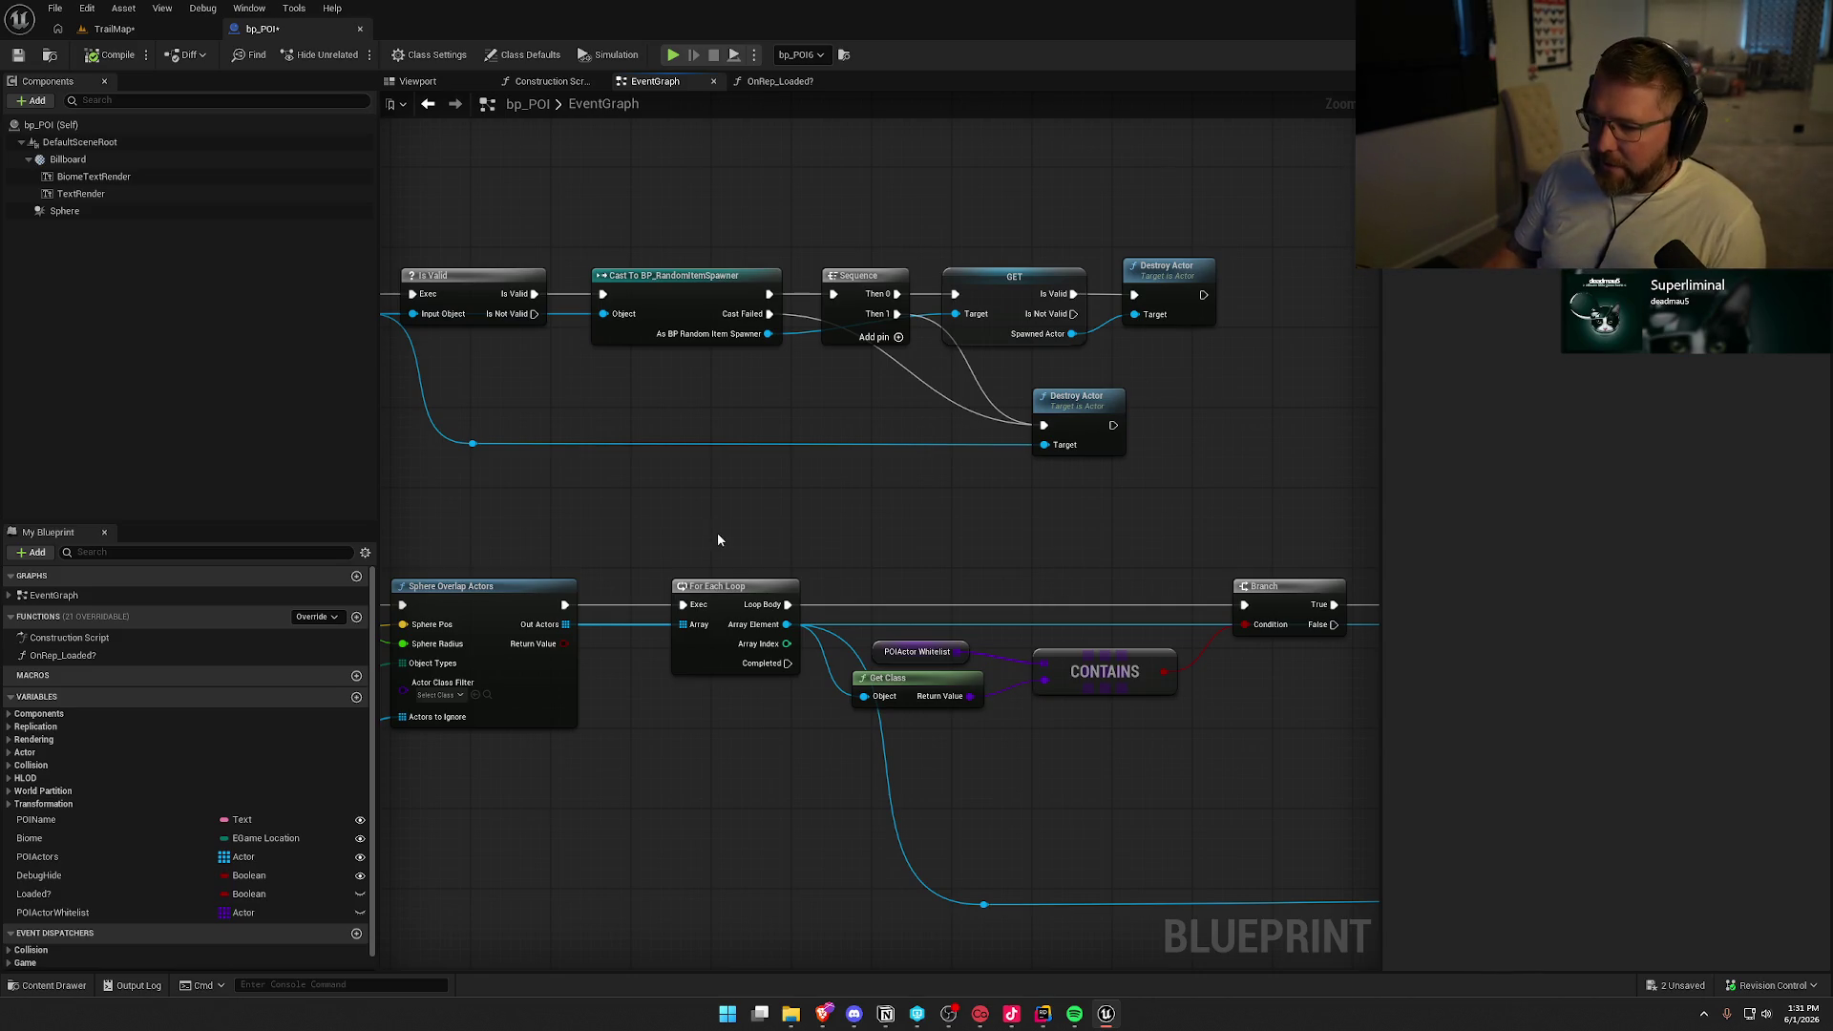
click(113, 29)
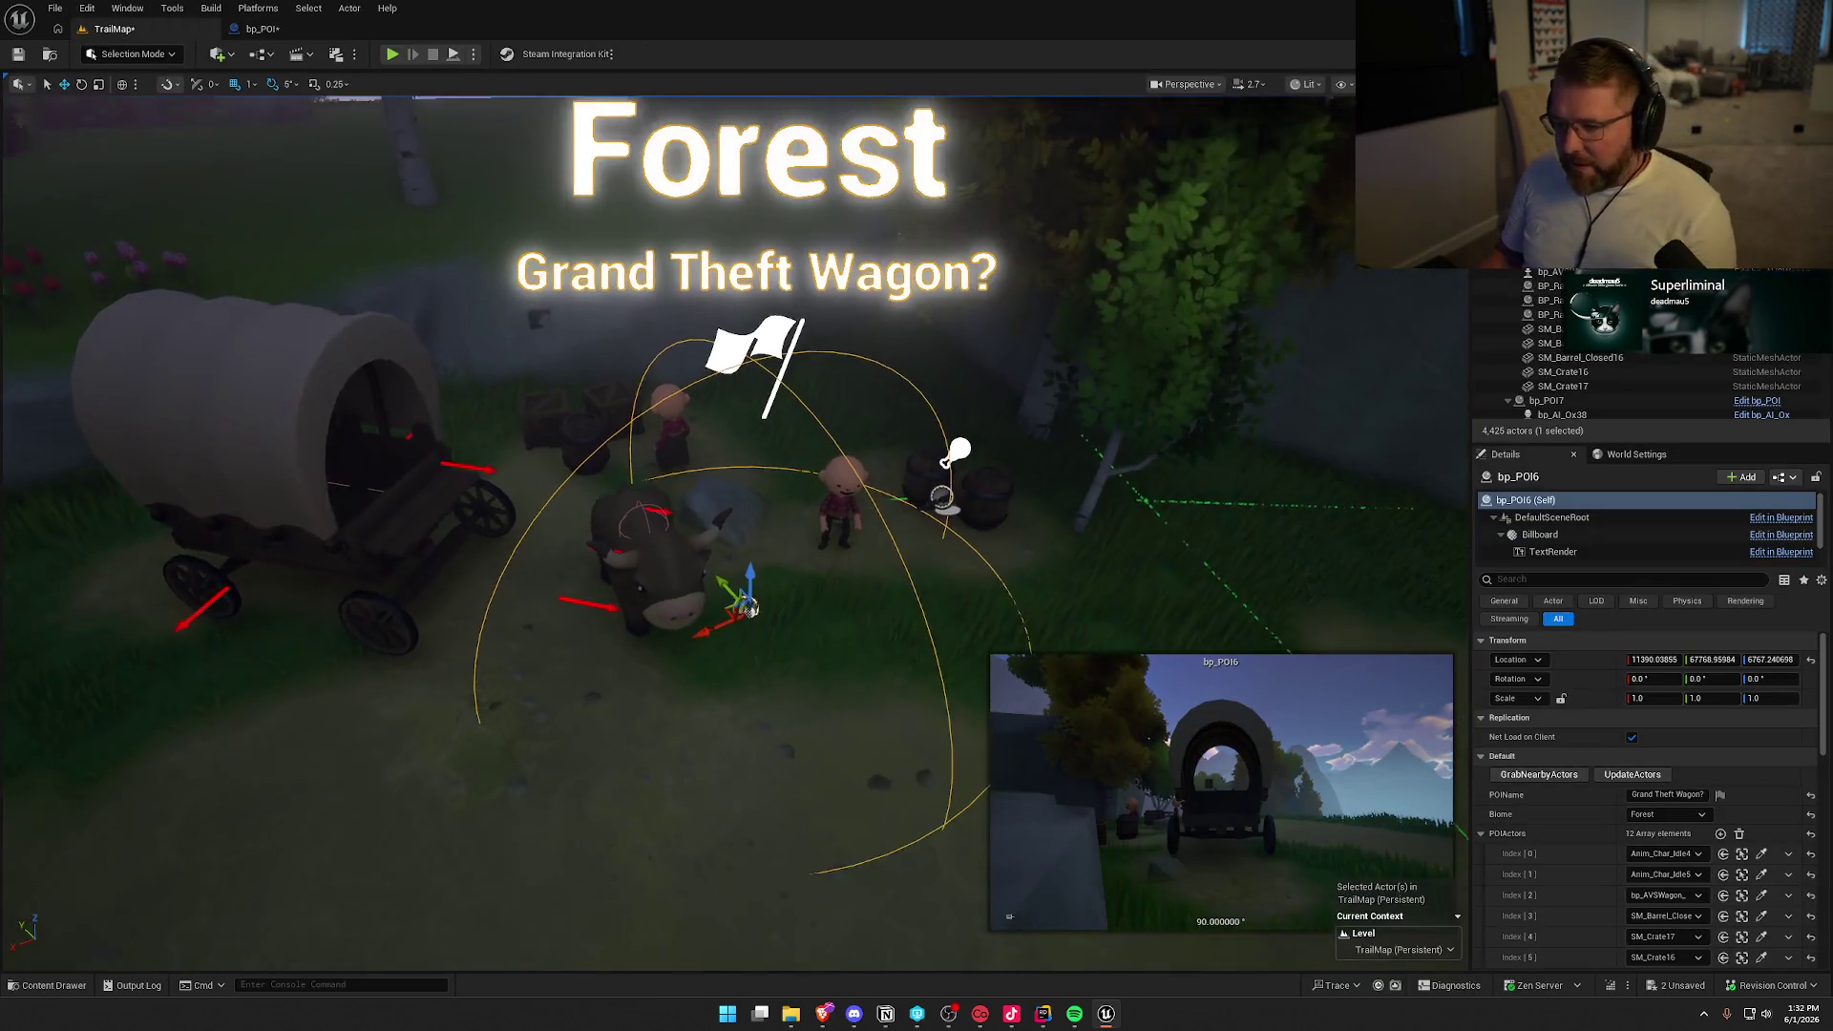
key(Escape)
mouse_move(917, 605)
mouse_down()
mouse_move(728, 760)
mouse_move(1002, 719)
mouse_move(934, 675)
mouse_move(783, 754)
mouse_move(671, 641)
mouse_up()
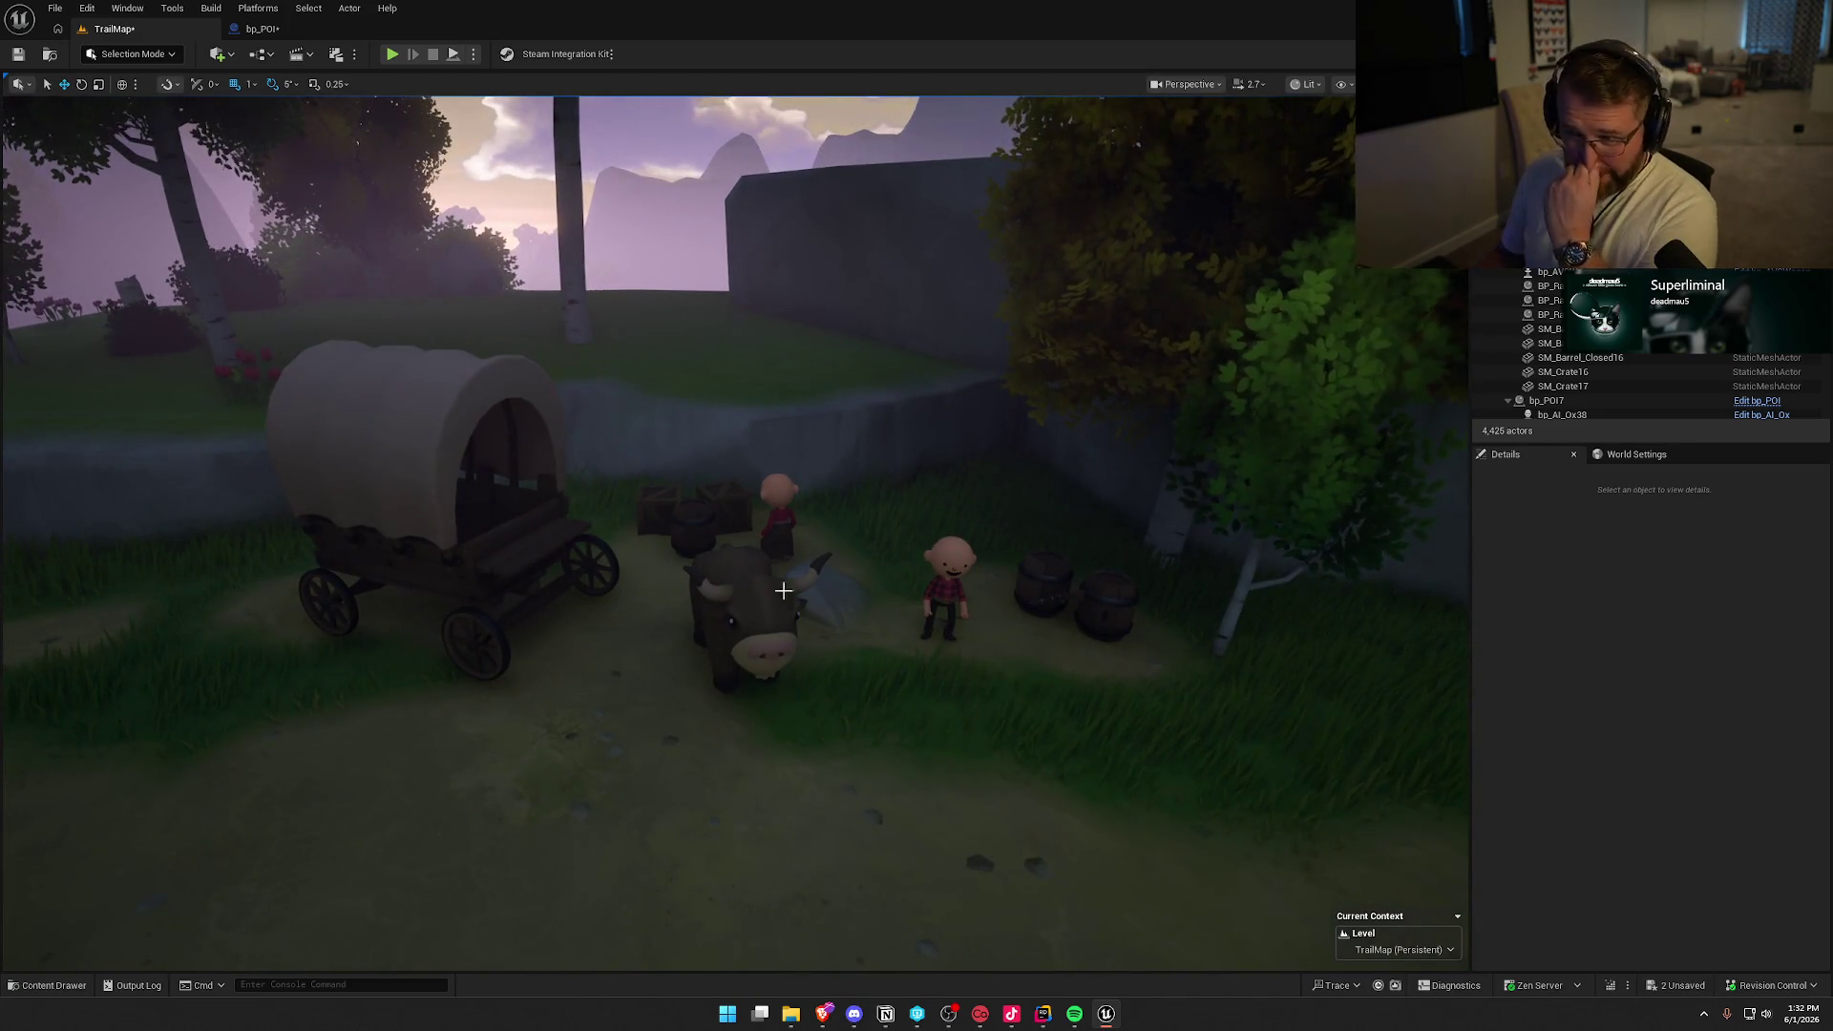
mouse_move(643, 577)
mouse_down()
mouse_move(687, 573)
mouse_move(697, 535)
mouse_move(844, 622)
mouse_up()
click(805, 553)
drag(757, 691, 726, 668)
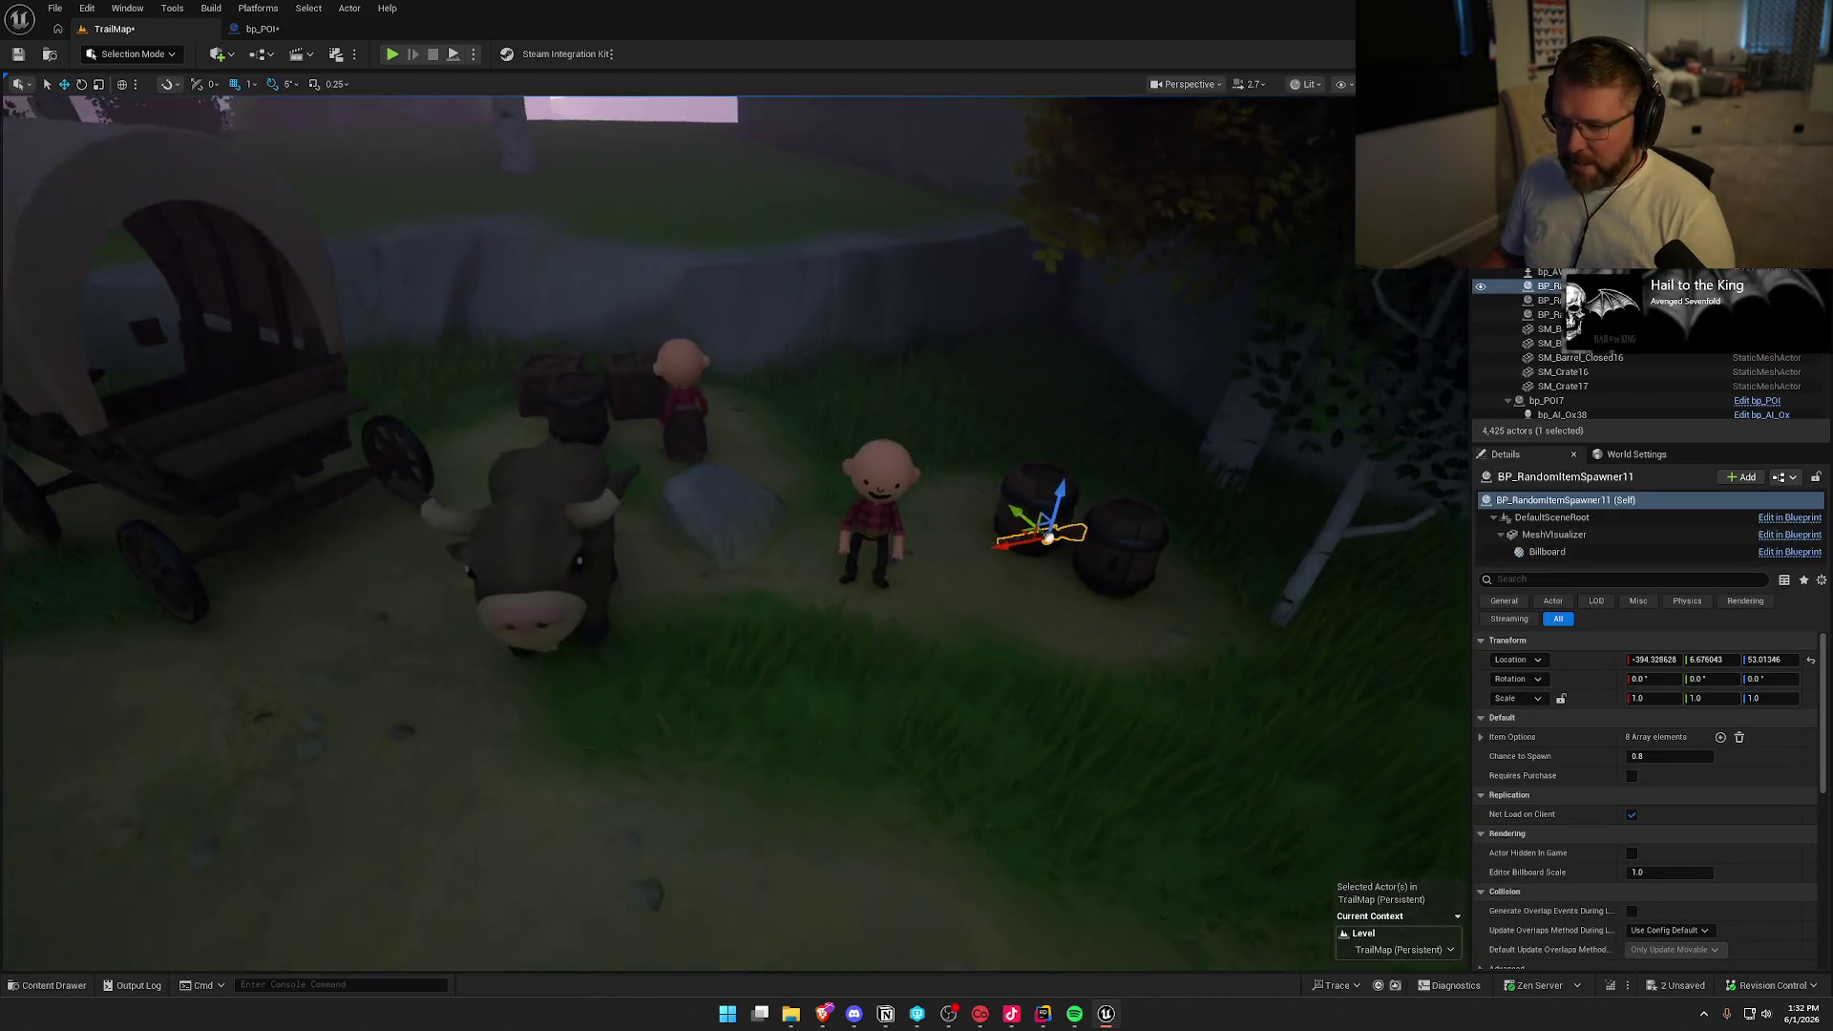
key(Escape)
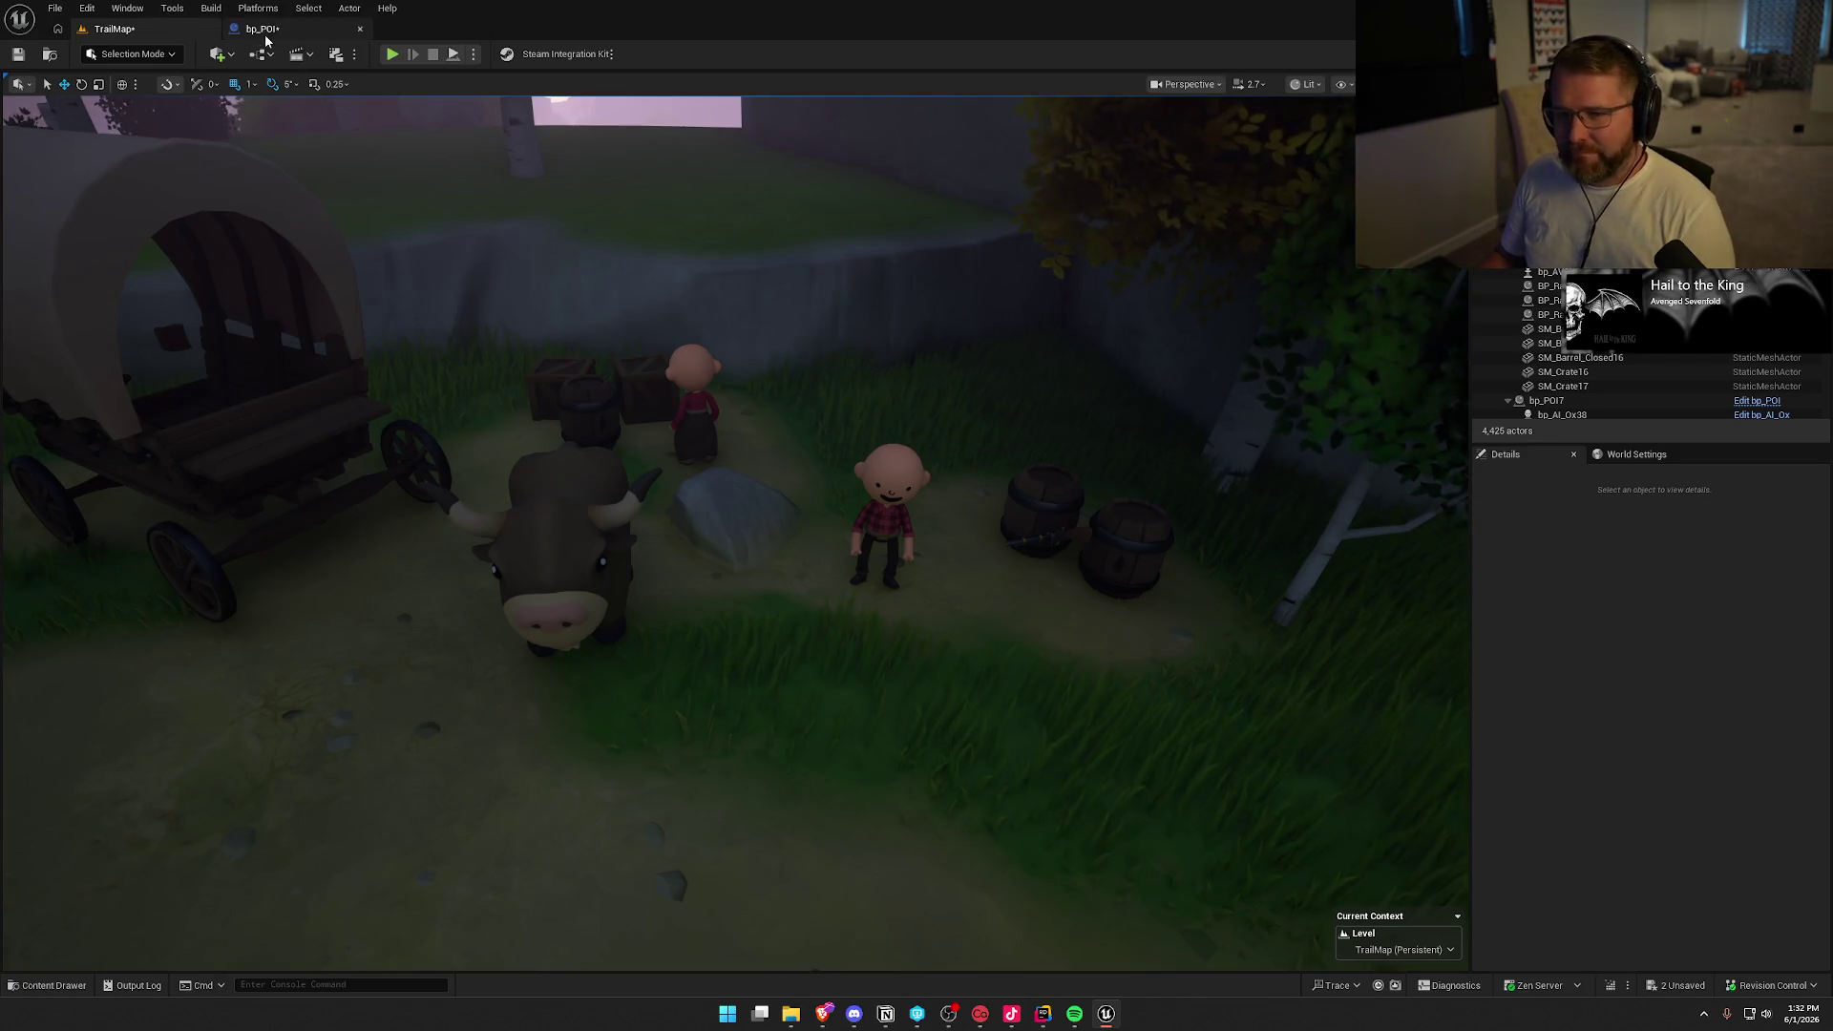
click(265, 35)
Pan to the GET and Destroy Actor nodes and drag the lower Destroy Actor left beneath GET
mouse_move(1014, 525)
mouse_down()
mouse_move(708, 524)
mouse_move(718, 547)
mouse_move(797, 560)
mouse_up()
drag(1132, 320, 884, 327)
click(1075, 430)
drag(1091, 507, 1169, 476)
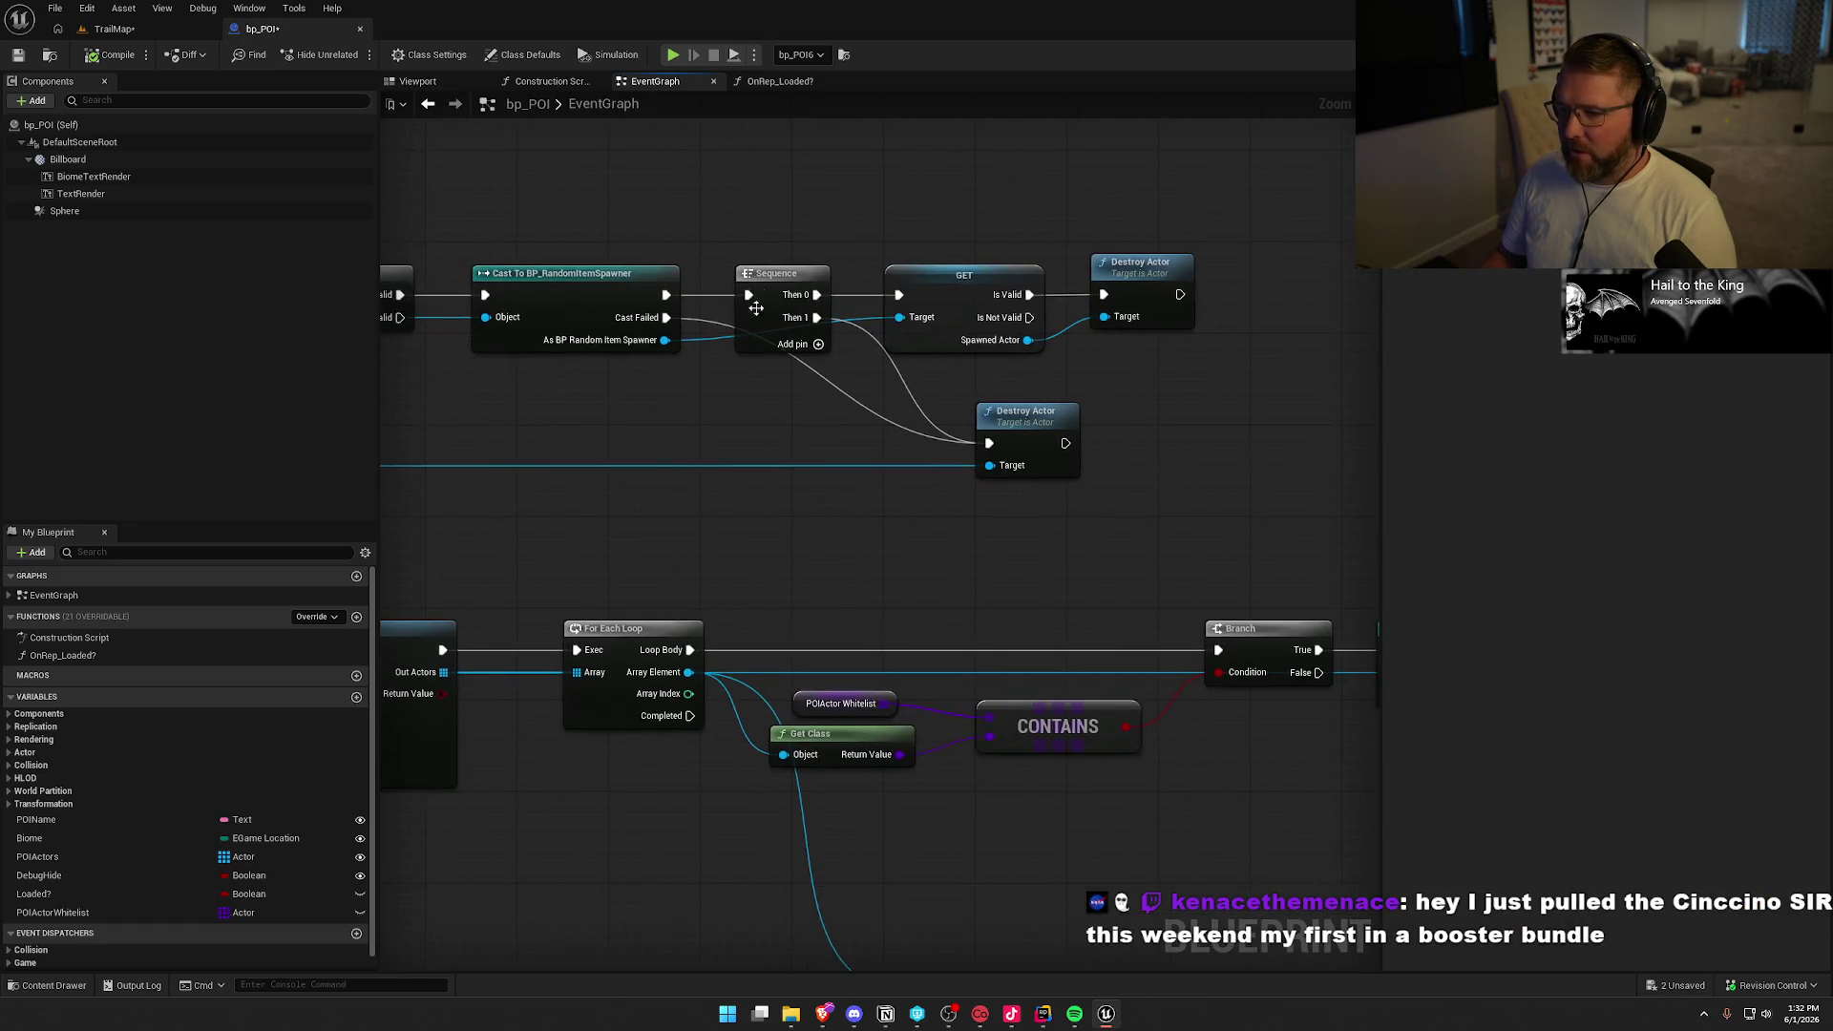
drag(1014, 421, 922, 421)
click(1067, 423)
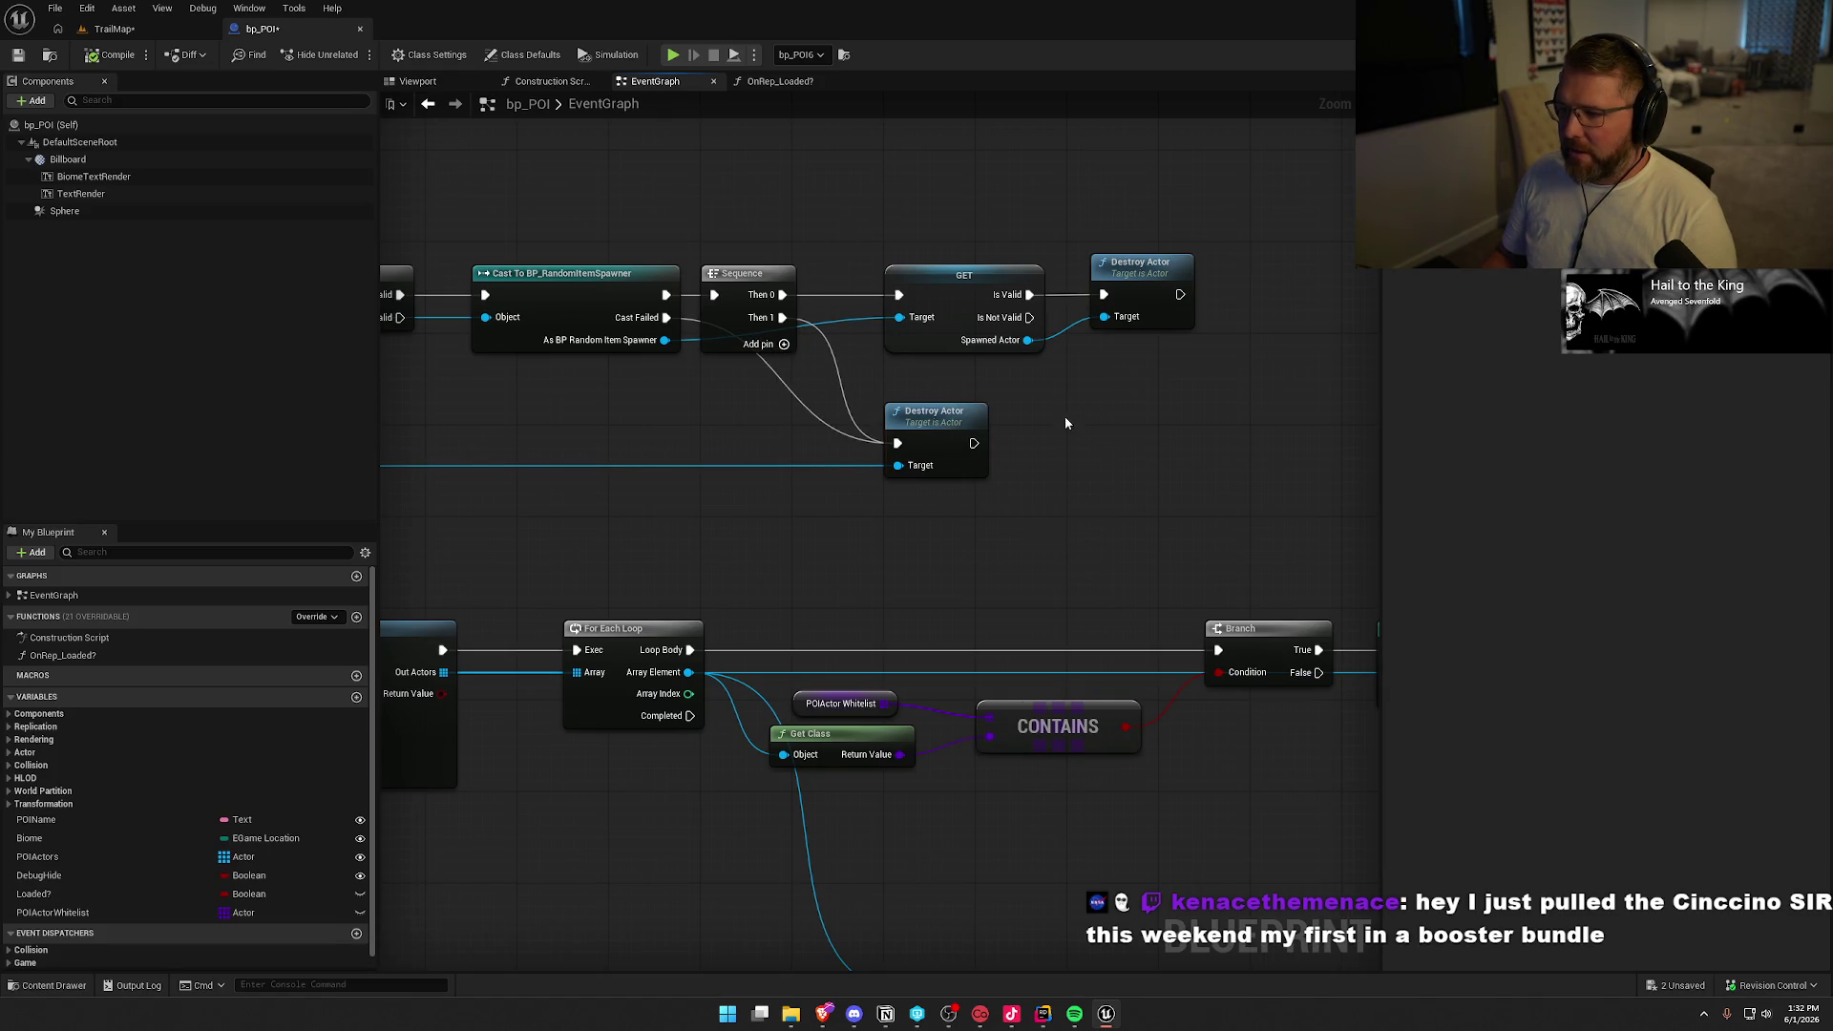
drag(1060, 427, 1095, 451)
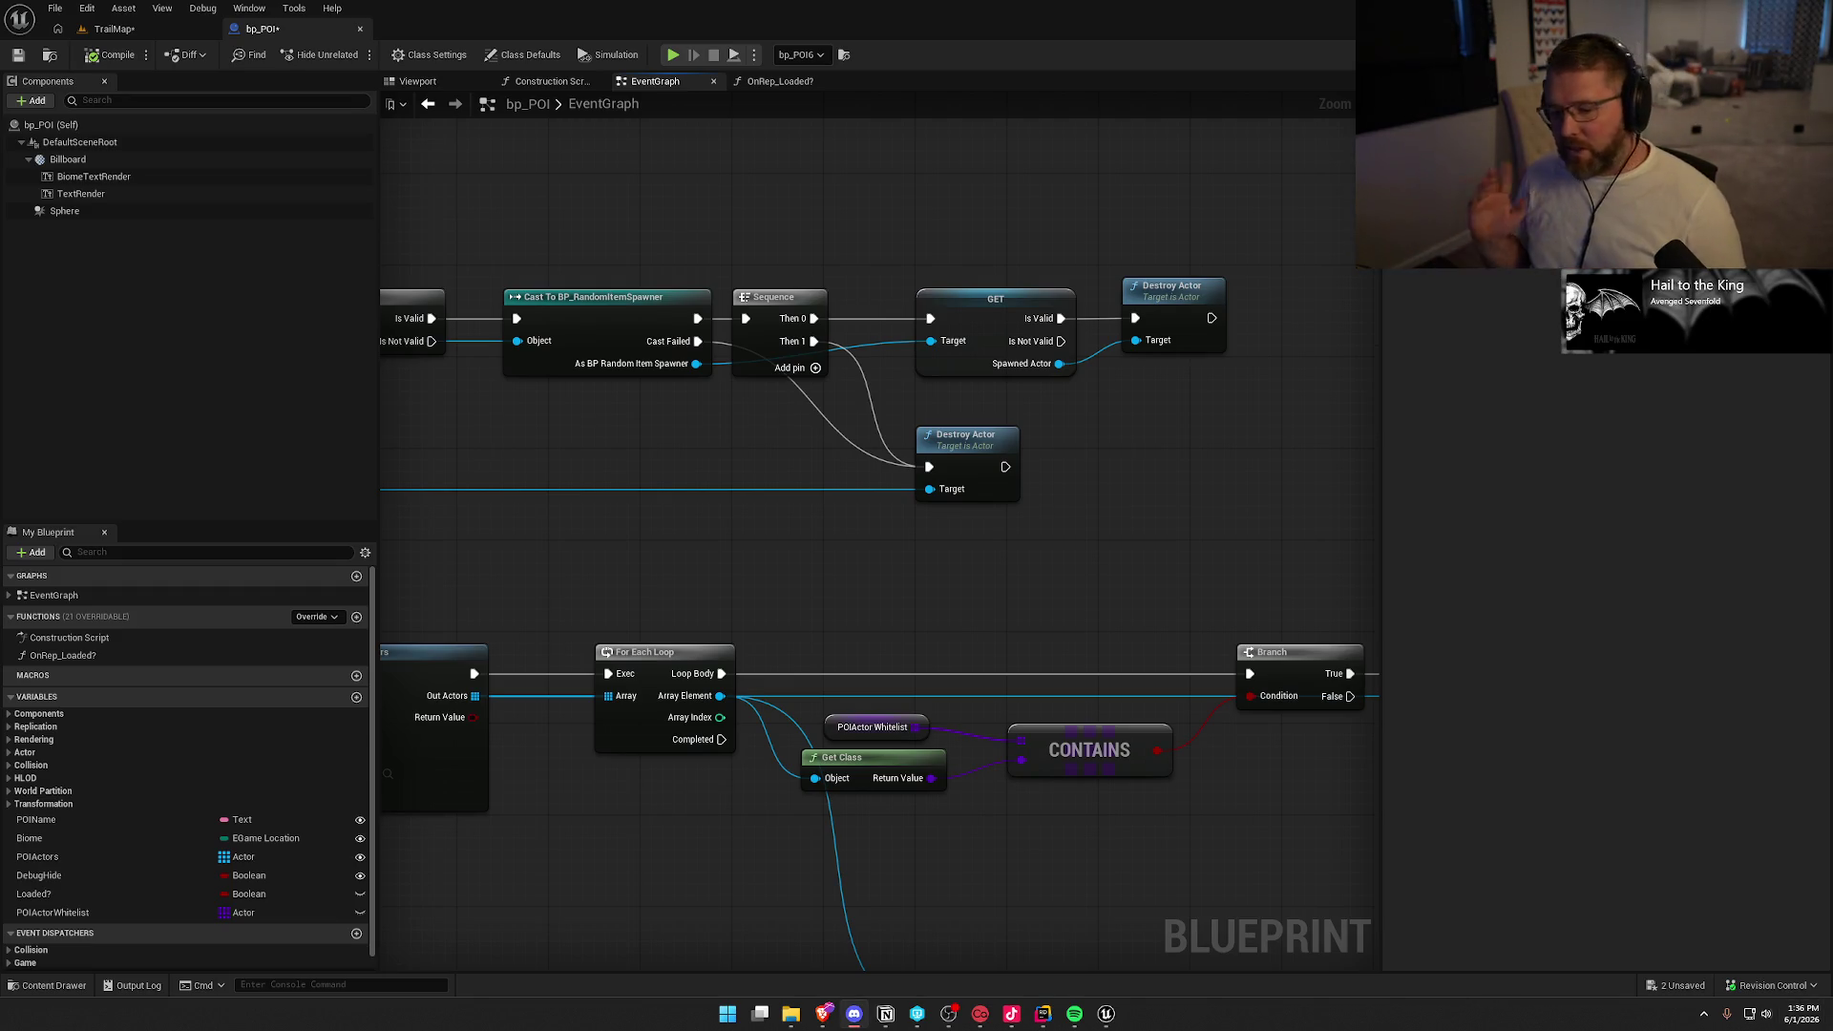
Shift the loop, POIActors and Is Valid nodes left to line them up
drag(587, 534, 931, 505)
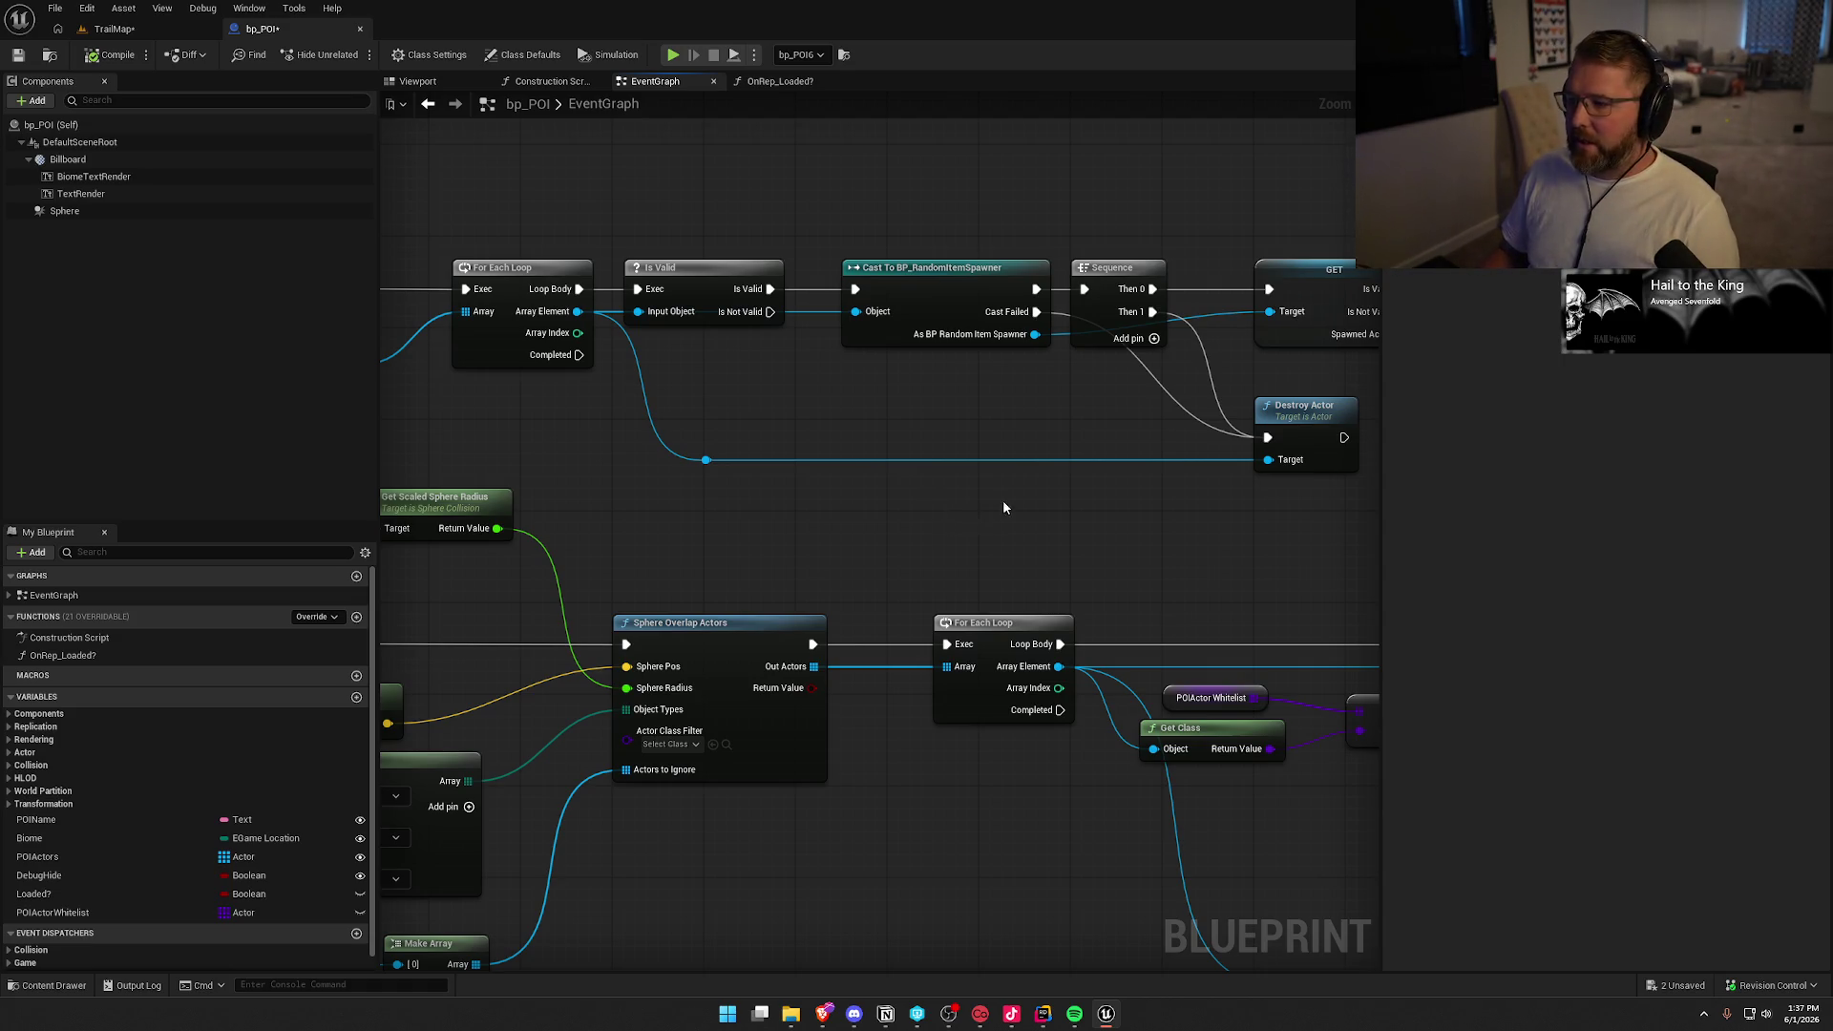
drag(1003, 508, 682, 509)
click(1161, 282)
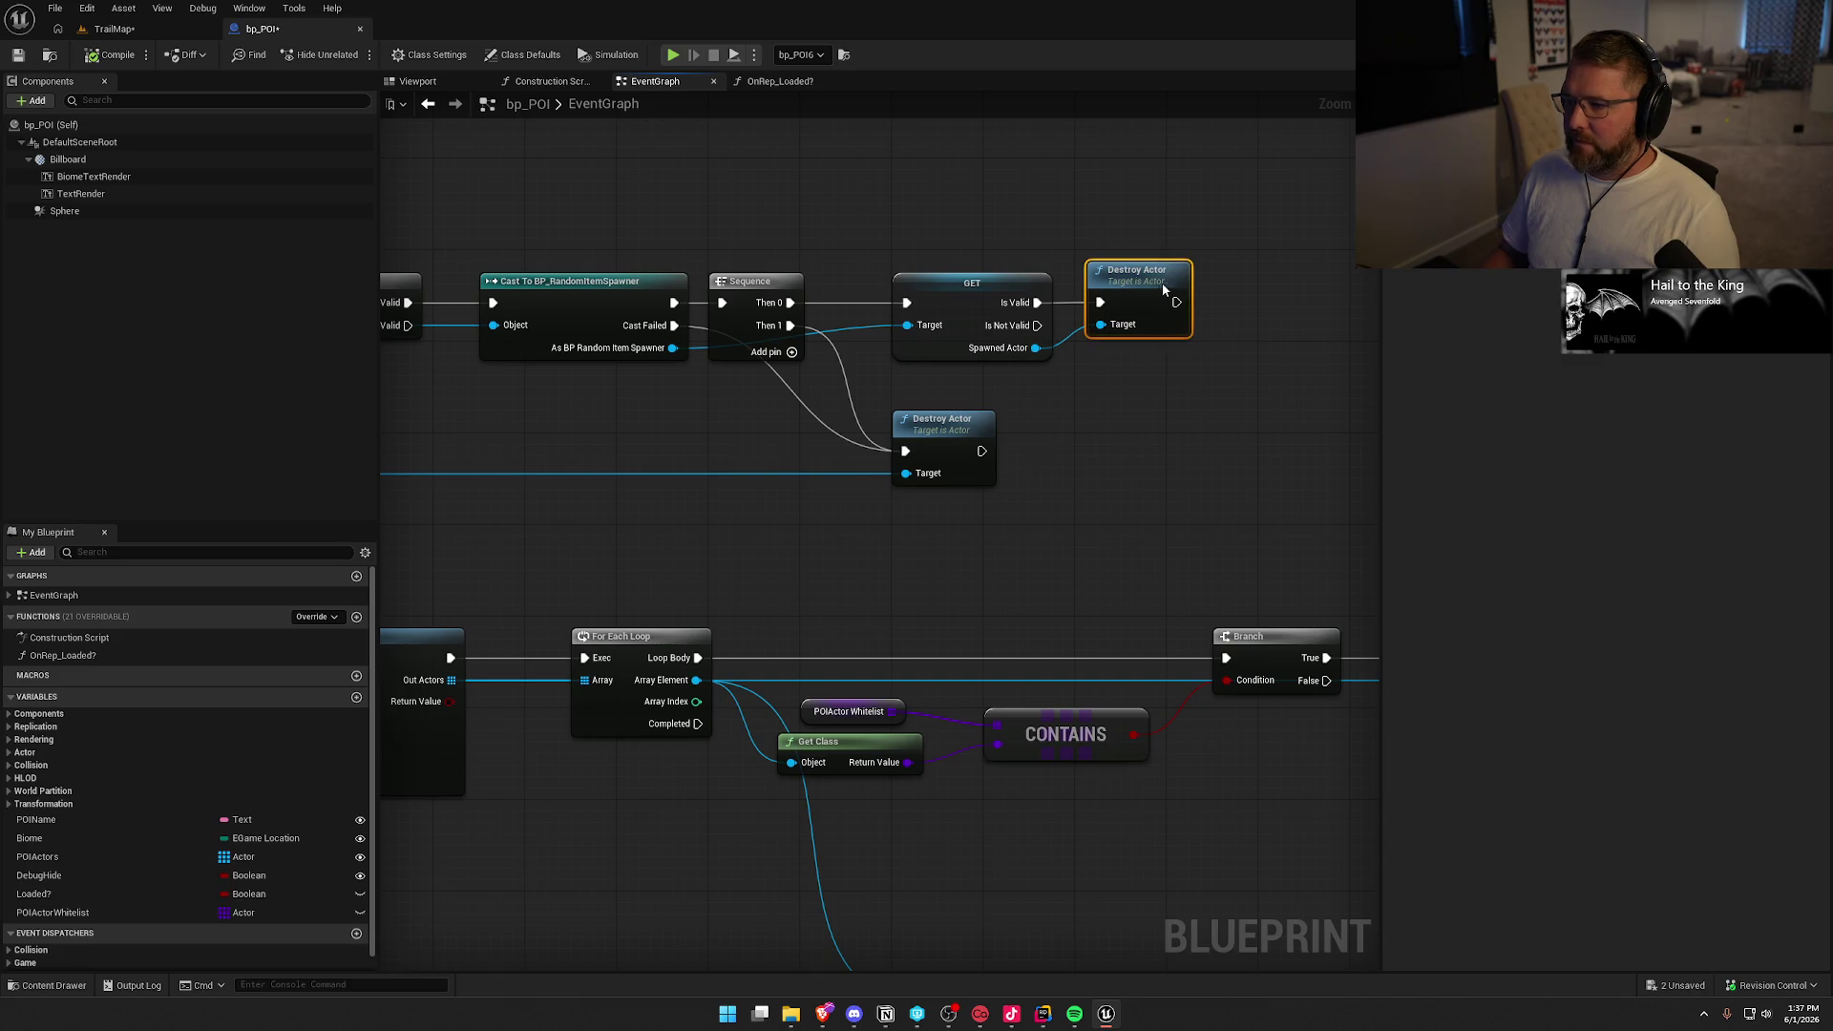
mouse_move(1102, 450)
mouse_down()
mouse_move(819, 431)
mouse_move(1245, 410)
mouse_up()
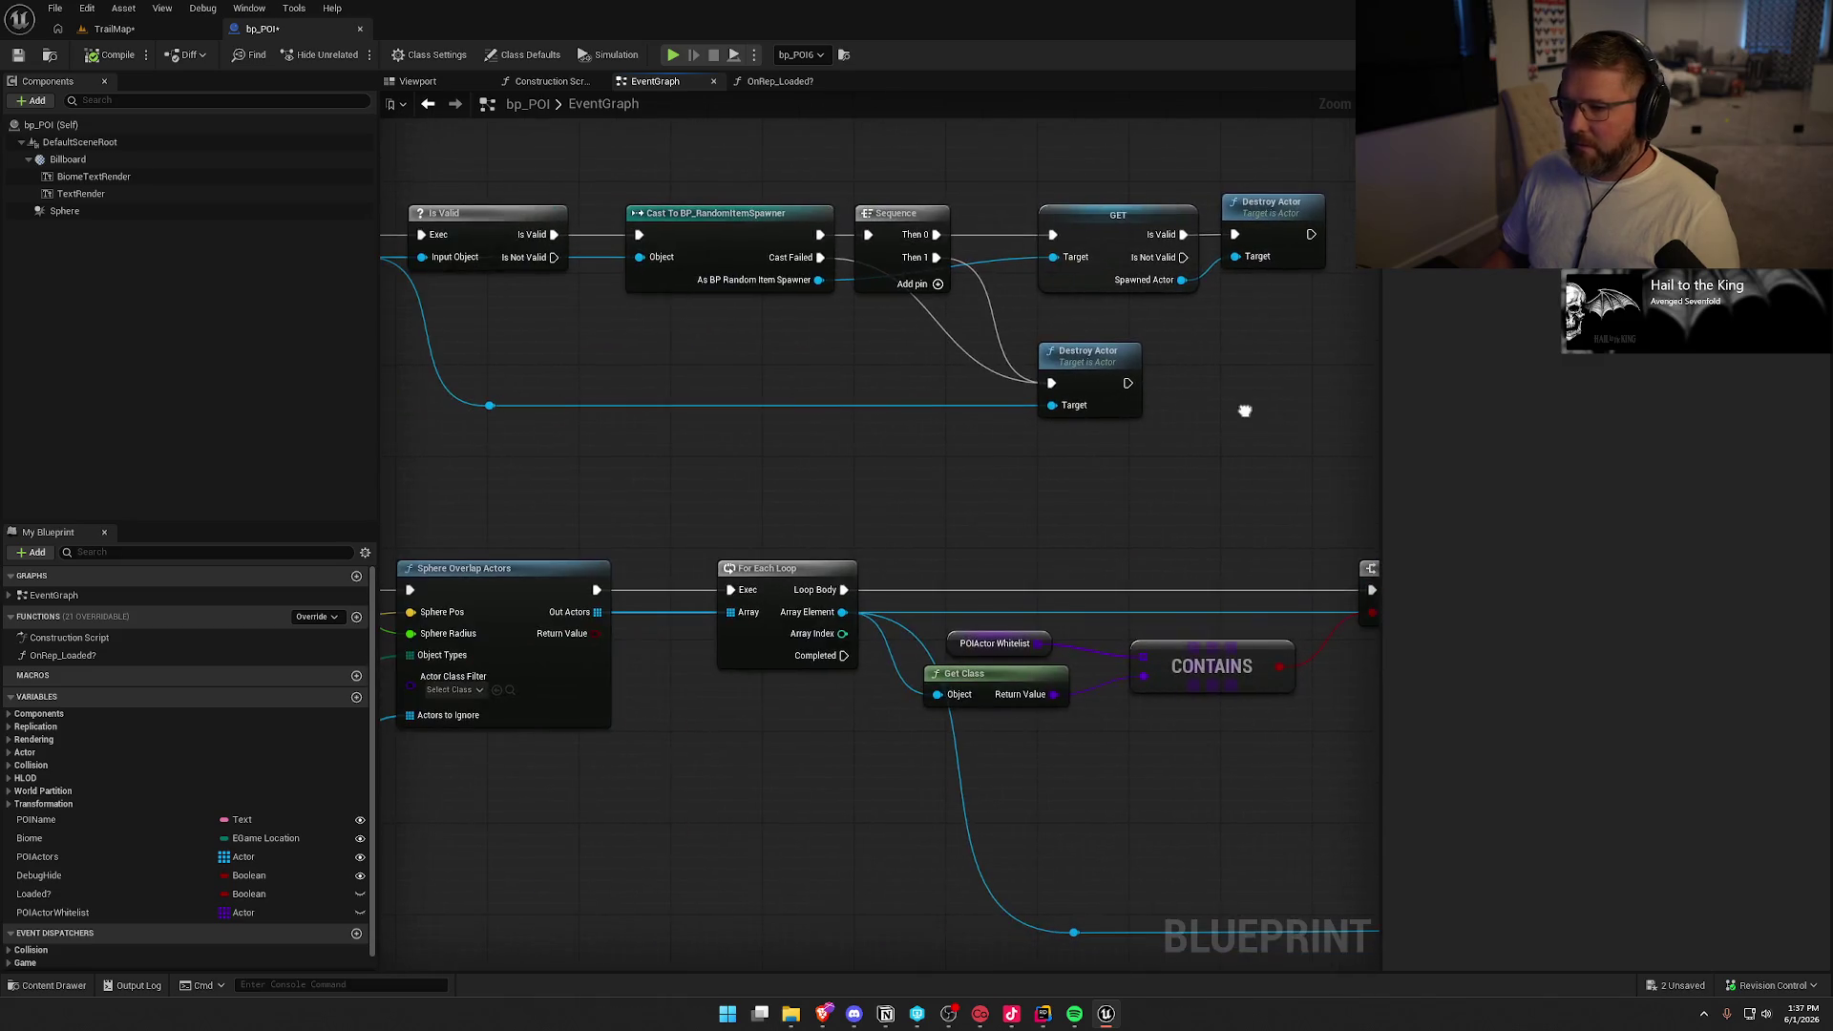
drag(704, 398, 1179, 410)
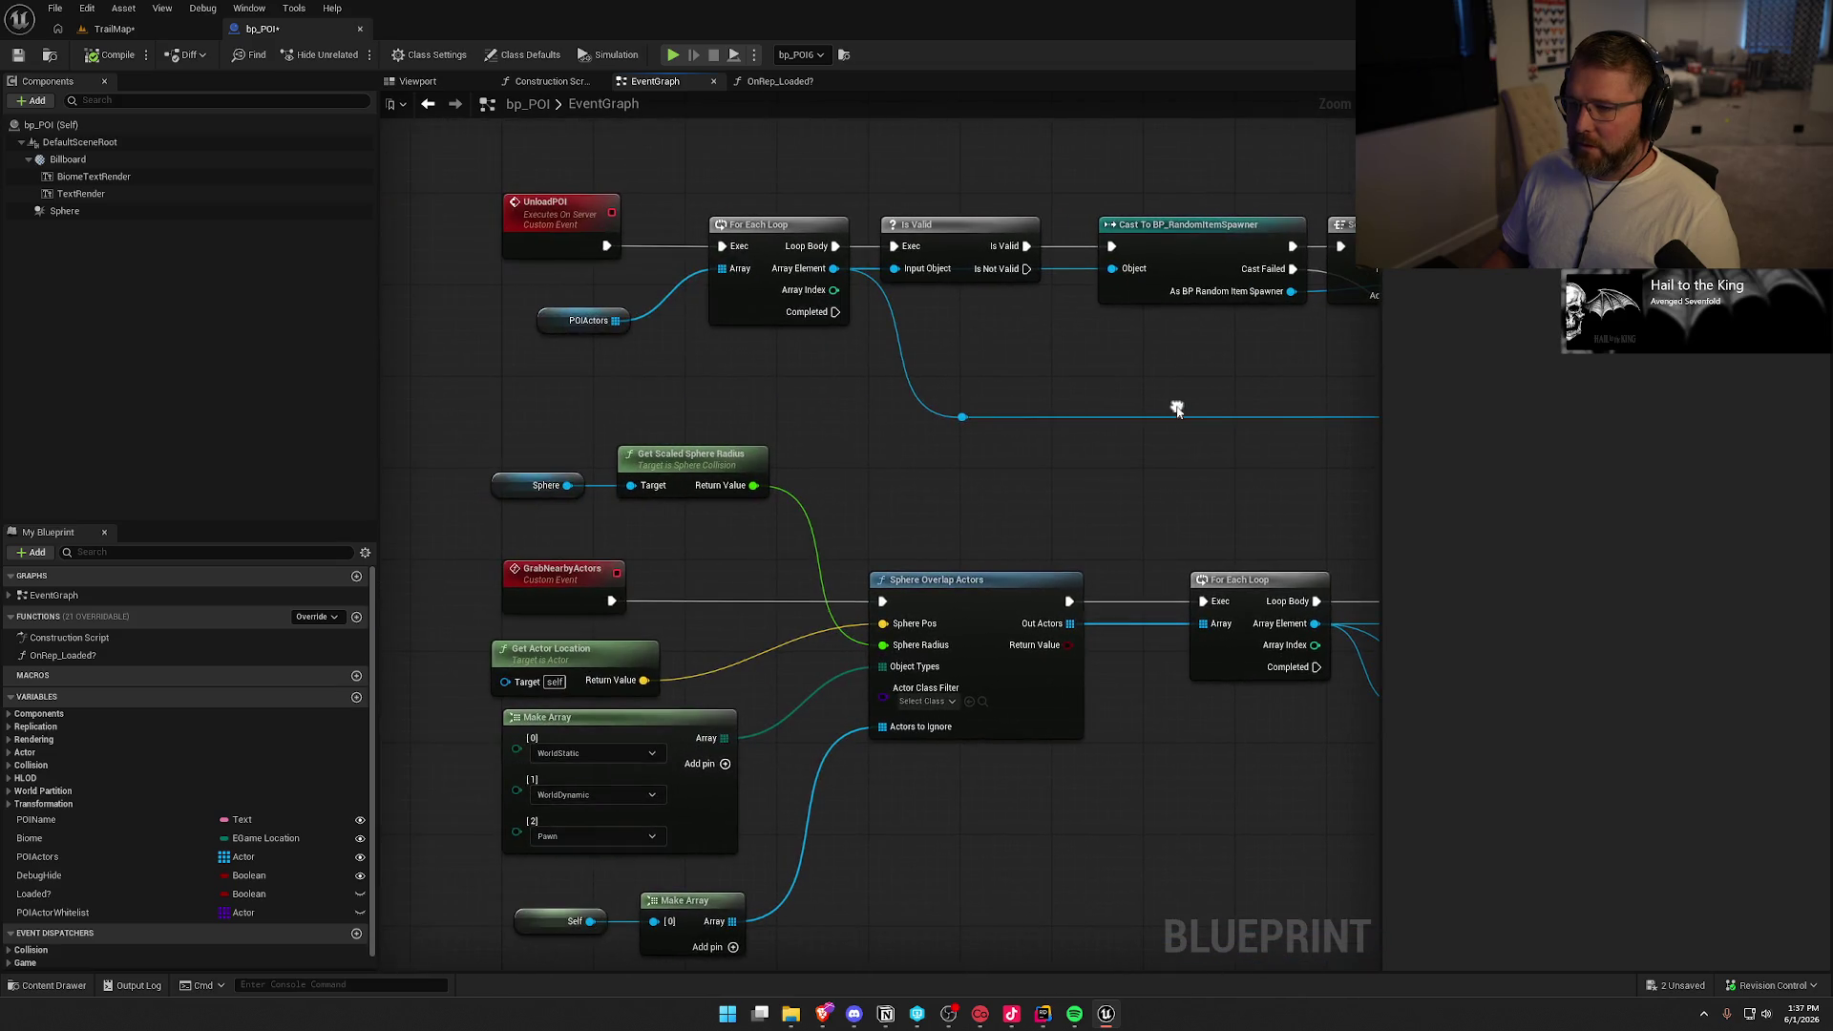
drag(725, 207, 583, 325)
drag(764, 224, 741, 224)
drag(943, 227, 891, 238)
Realign the Cast, Sequence, GET and Destroy Actor spawner nodes
scroll(891, 238, down, 2)
drag(696, 163, 1229, 431)
drag(710, 215, 676, 225)
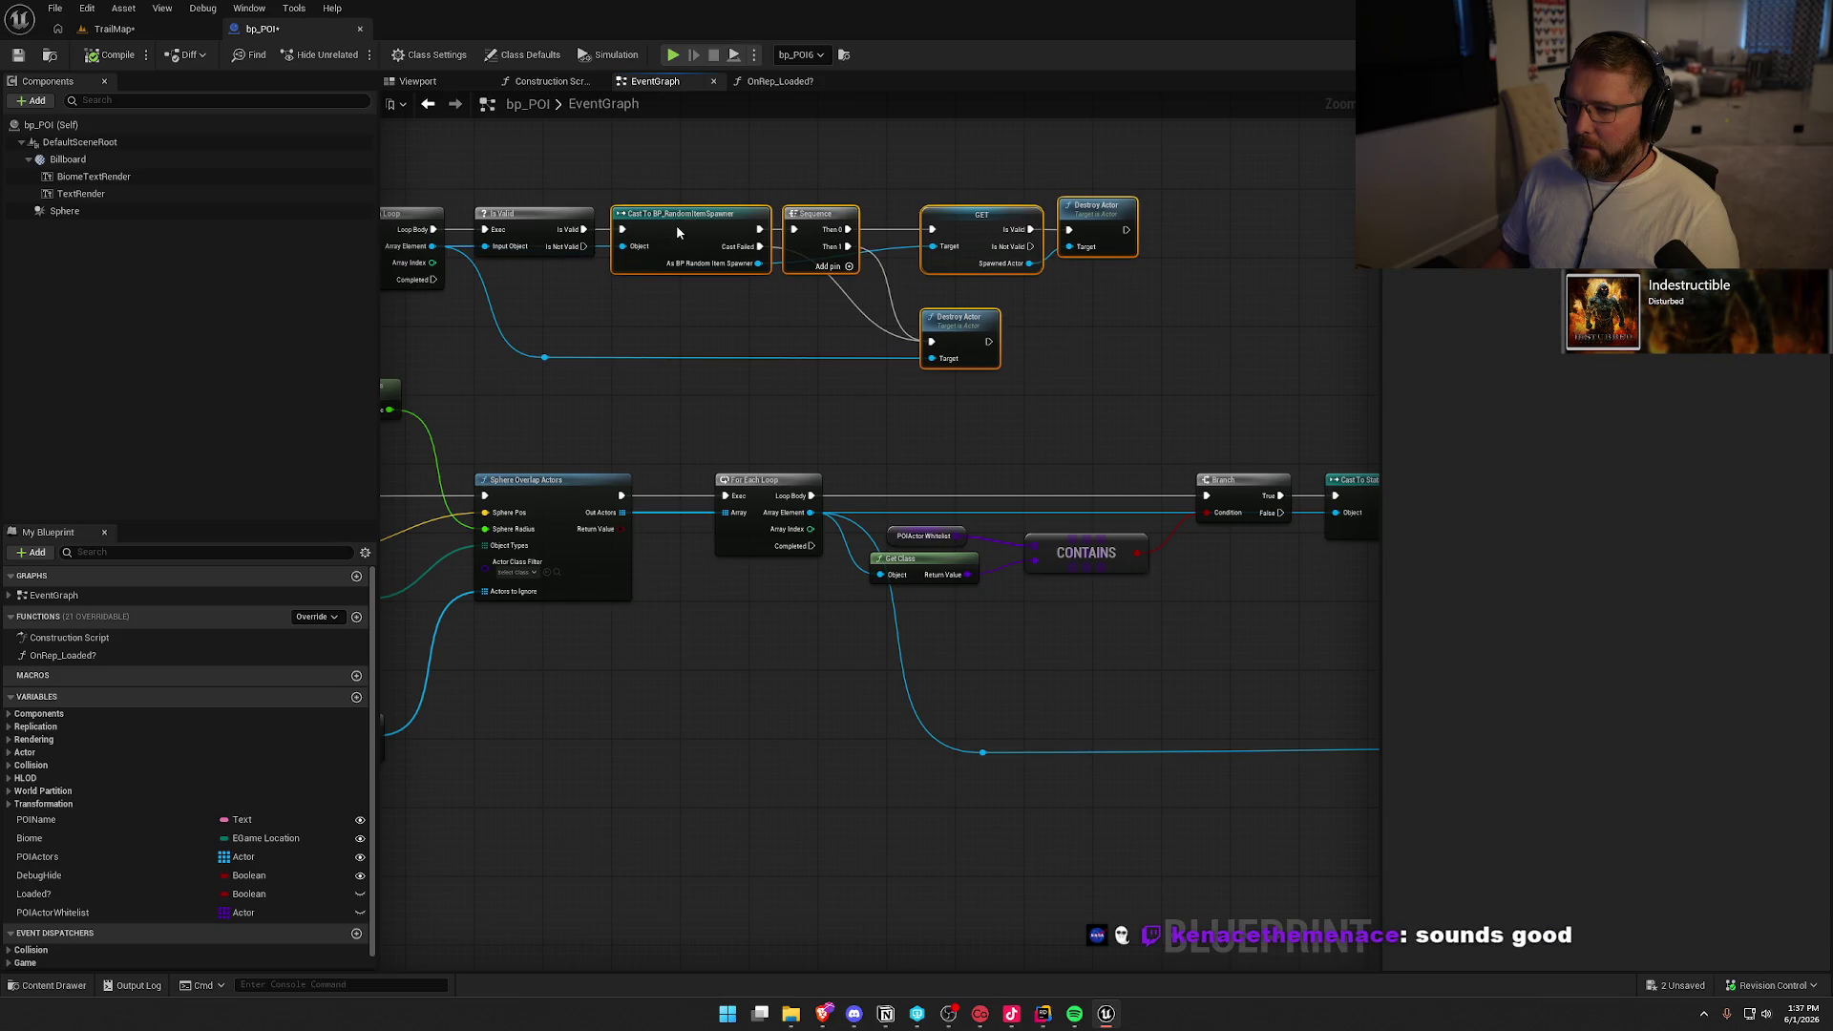
drag(819, 183, 1146, 382)
drag(977, 258, 1013, 258)
click(707, 336)
Stack the Sphere radius nodes just above the two Make Array nodes and Self
mouse_move(707, 336)
mouse_down()
mouse_move(806, 397)
mouse_move(1007, 340)
mouse_up()
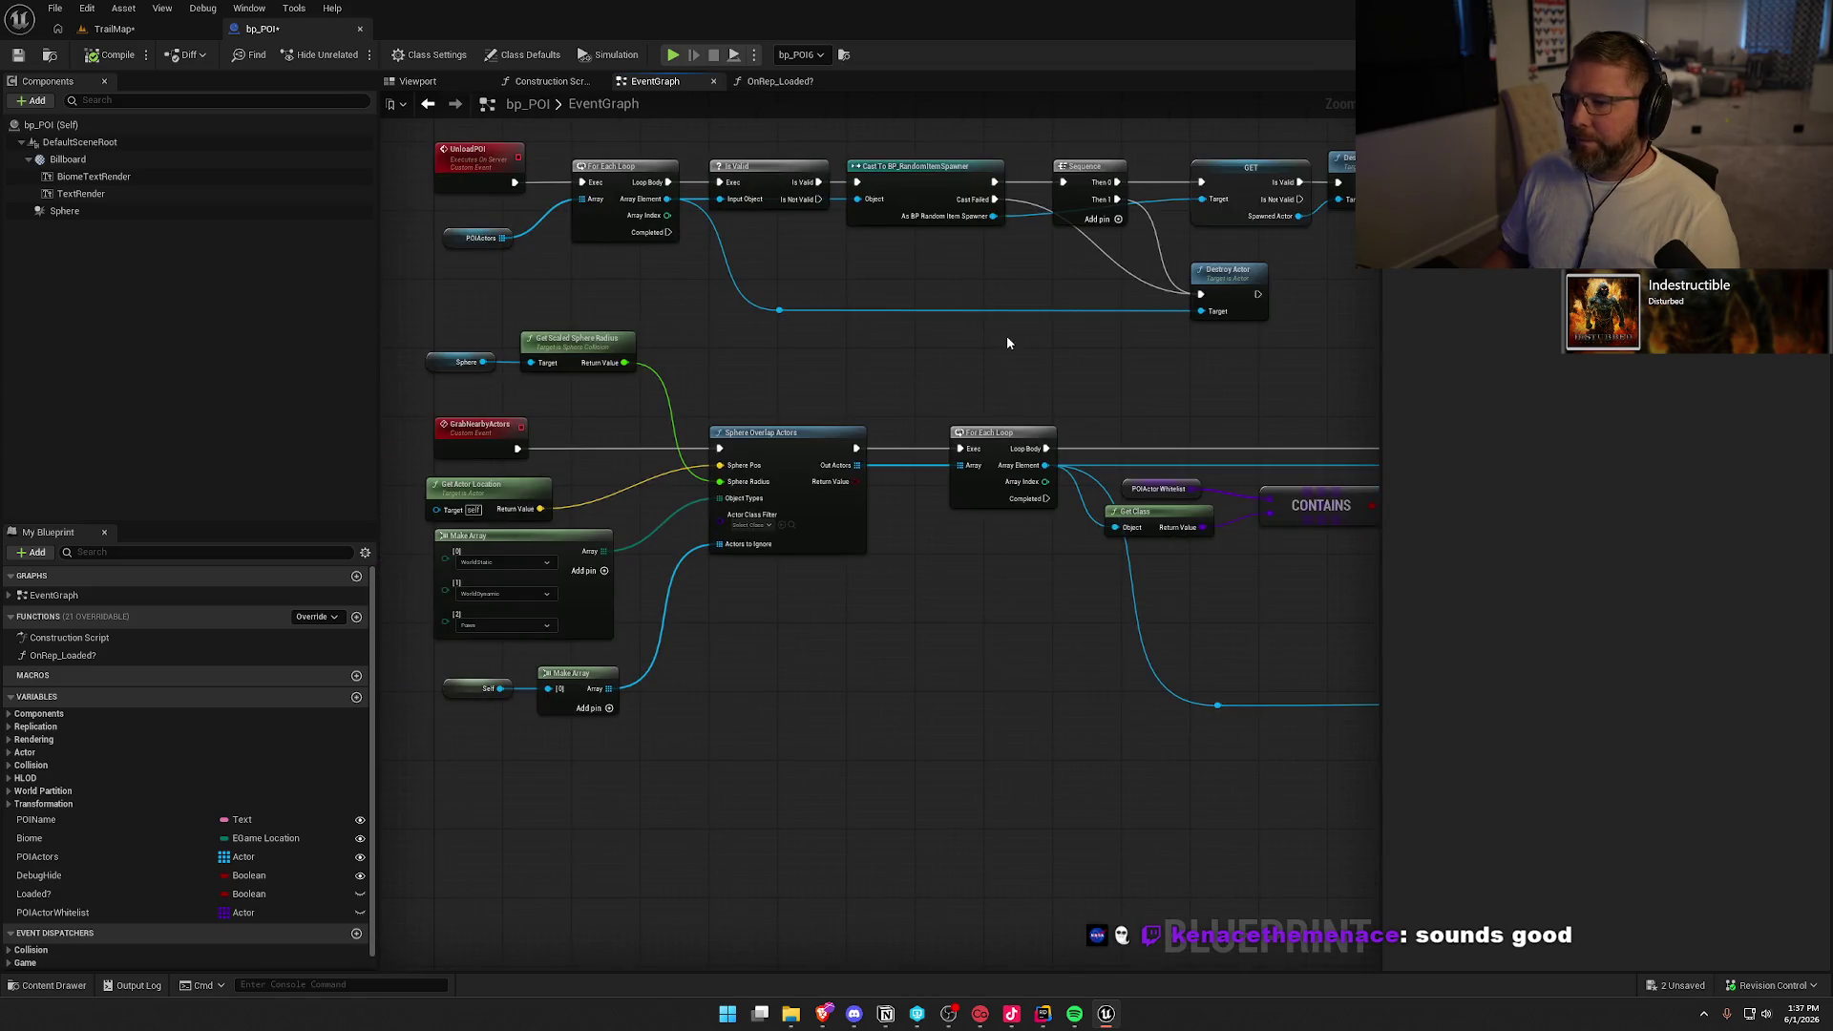
drag(755, 364, 666, 278)
drag(564, 325, 406, 251)
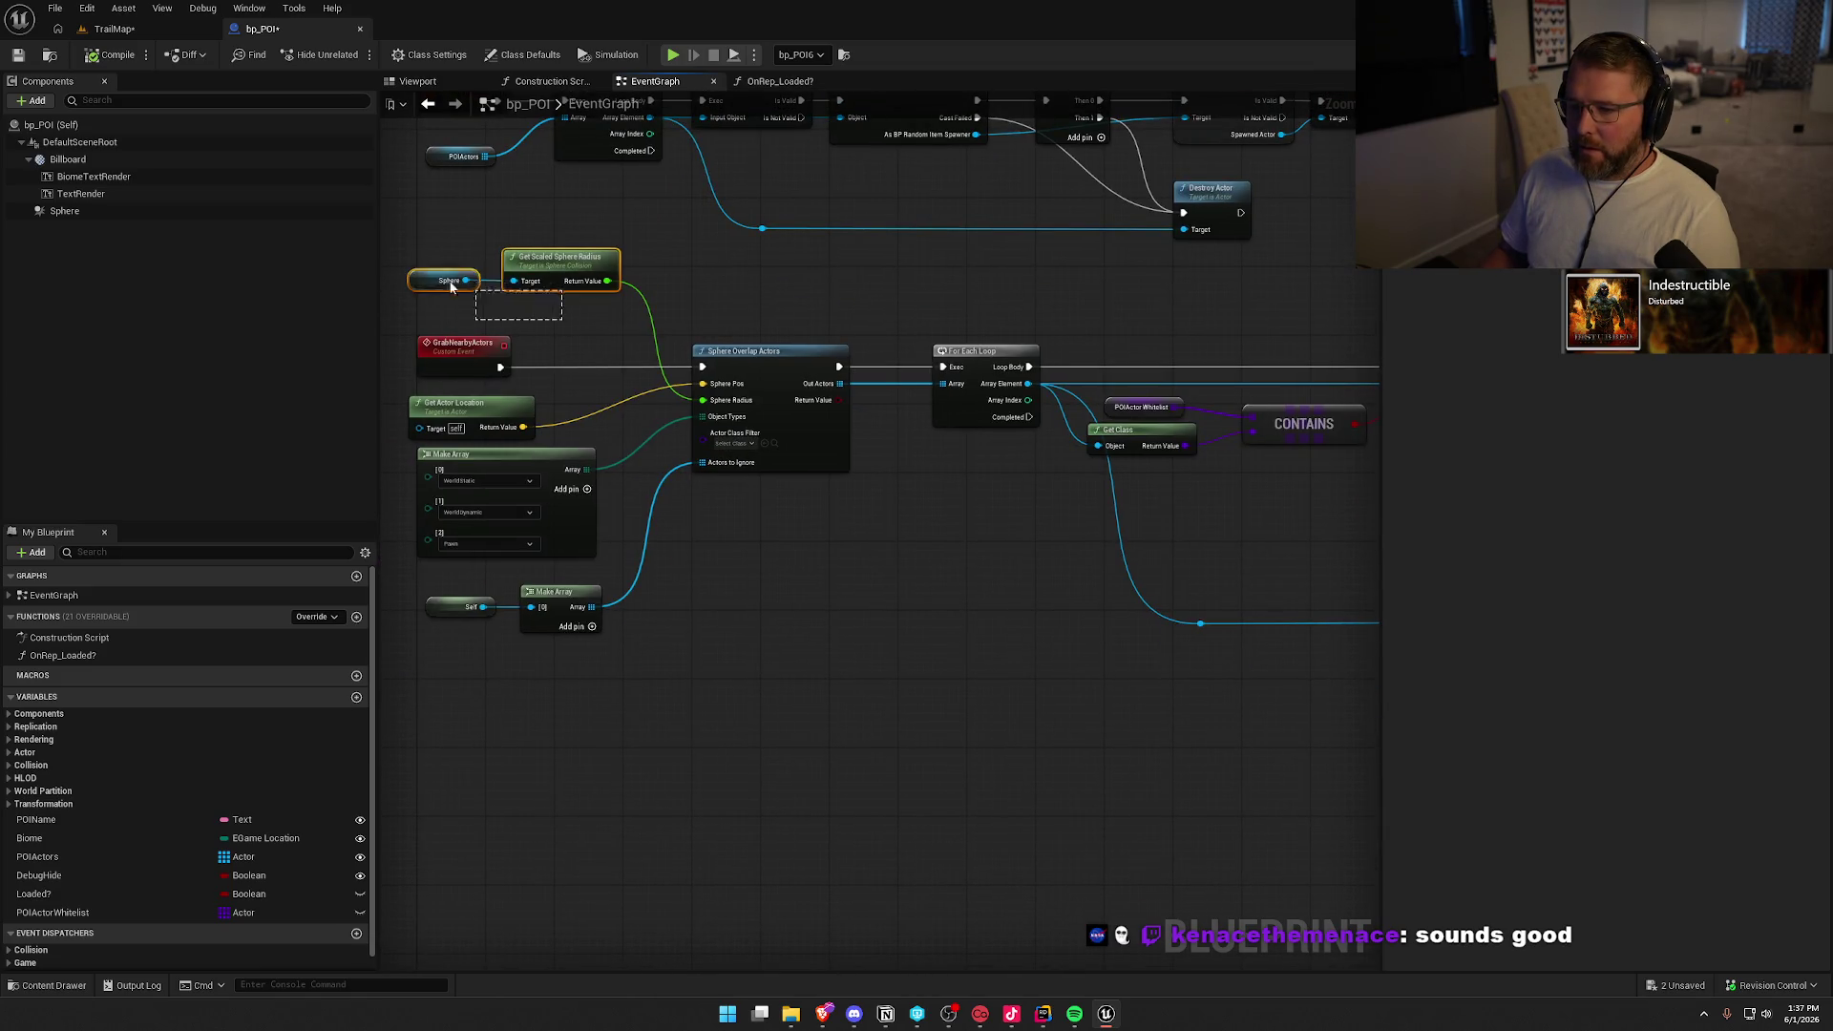
click(475, 399)
drag(548, 322, 605, 222)
mouse_move(695, 528)
mouse_down()
mouse_move(477, 296)
mouse_move(546, 338)
mouse_up()
mouse_move(585, 195)
mouse_down()
mouse_move(594, 280)
mouse_move(477, 196)
mouse_up()
mouse_move(662, 212)
mouse_down()
mouse_move(582, 382)
mouse_move(670, 392)
mouse_up()
click(693, 454)
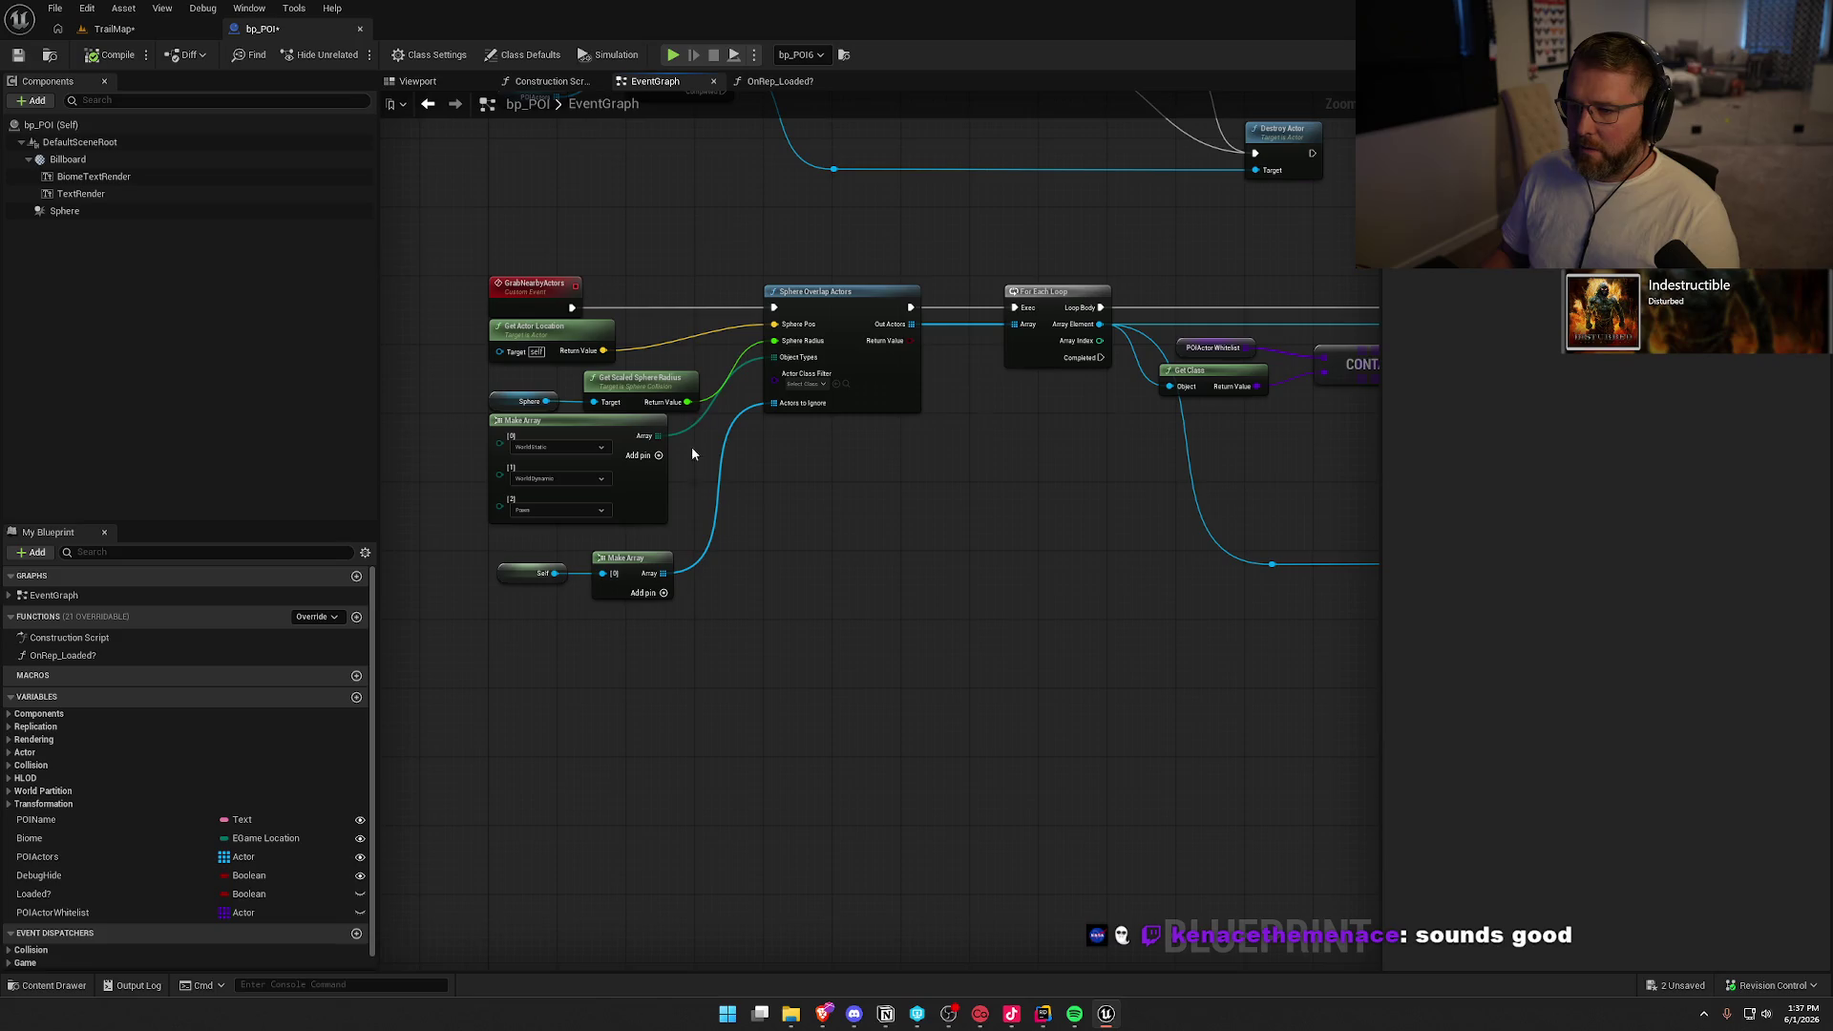
mouse_move(691, 650)
mouse_down()
mouse_move(563, 549)
mouse_move(626, 550)
mouse_up()
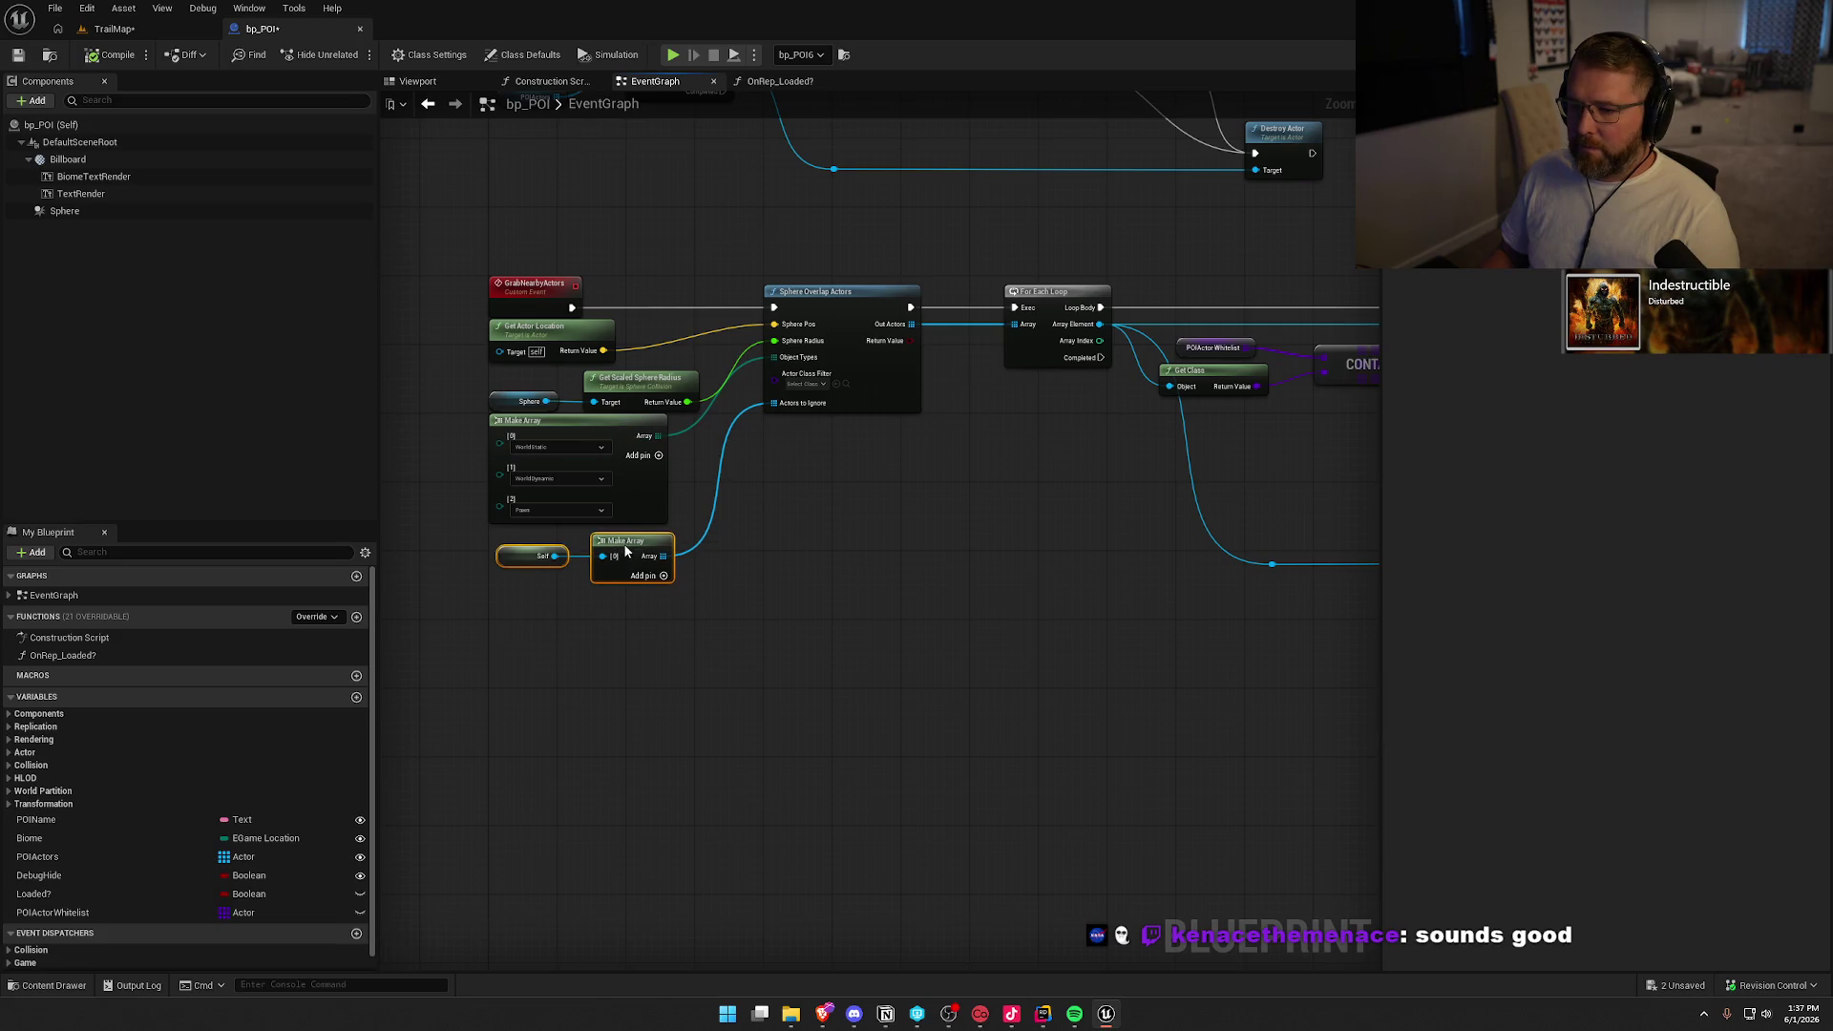
click(811, 578)
Select the UnloadPOI event and its loop beside the UpdateActors chain
mouse_move(811, 577)
mouse_down()
mouse_move(862, 657)
mouse_move(382, 535)
mouse_up()
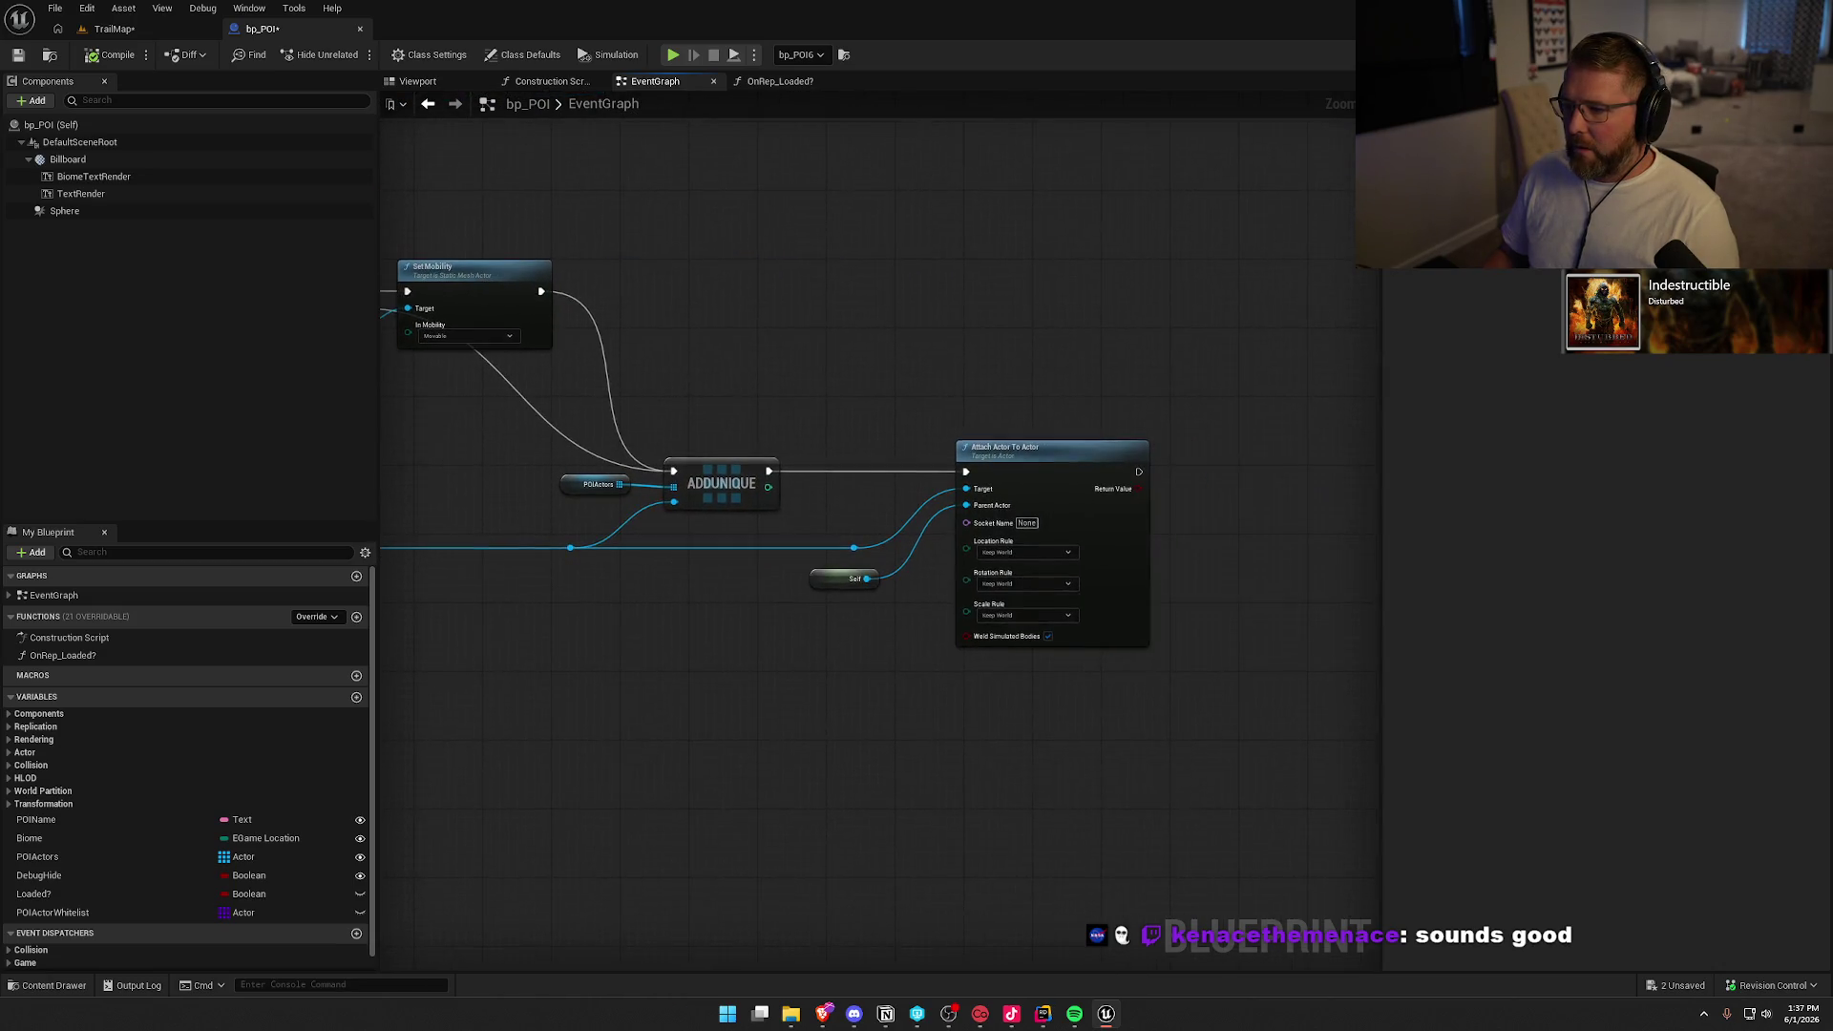
mouse_move(413, 675)
mouse_down()
mouse_move(789, 560)
mouse_move(1341, 622)
mouse_up()
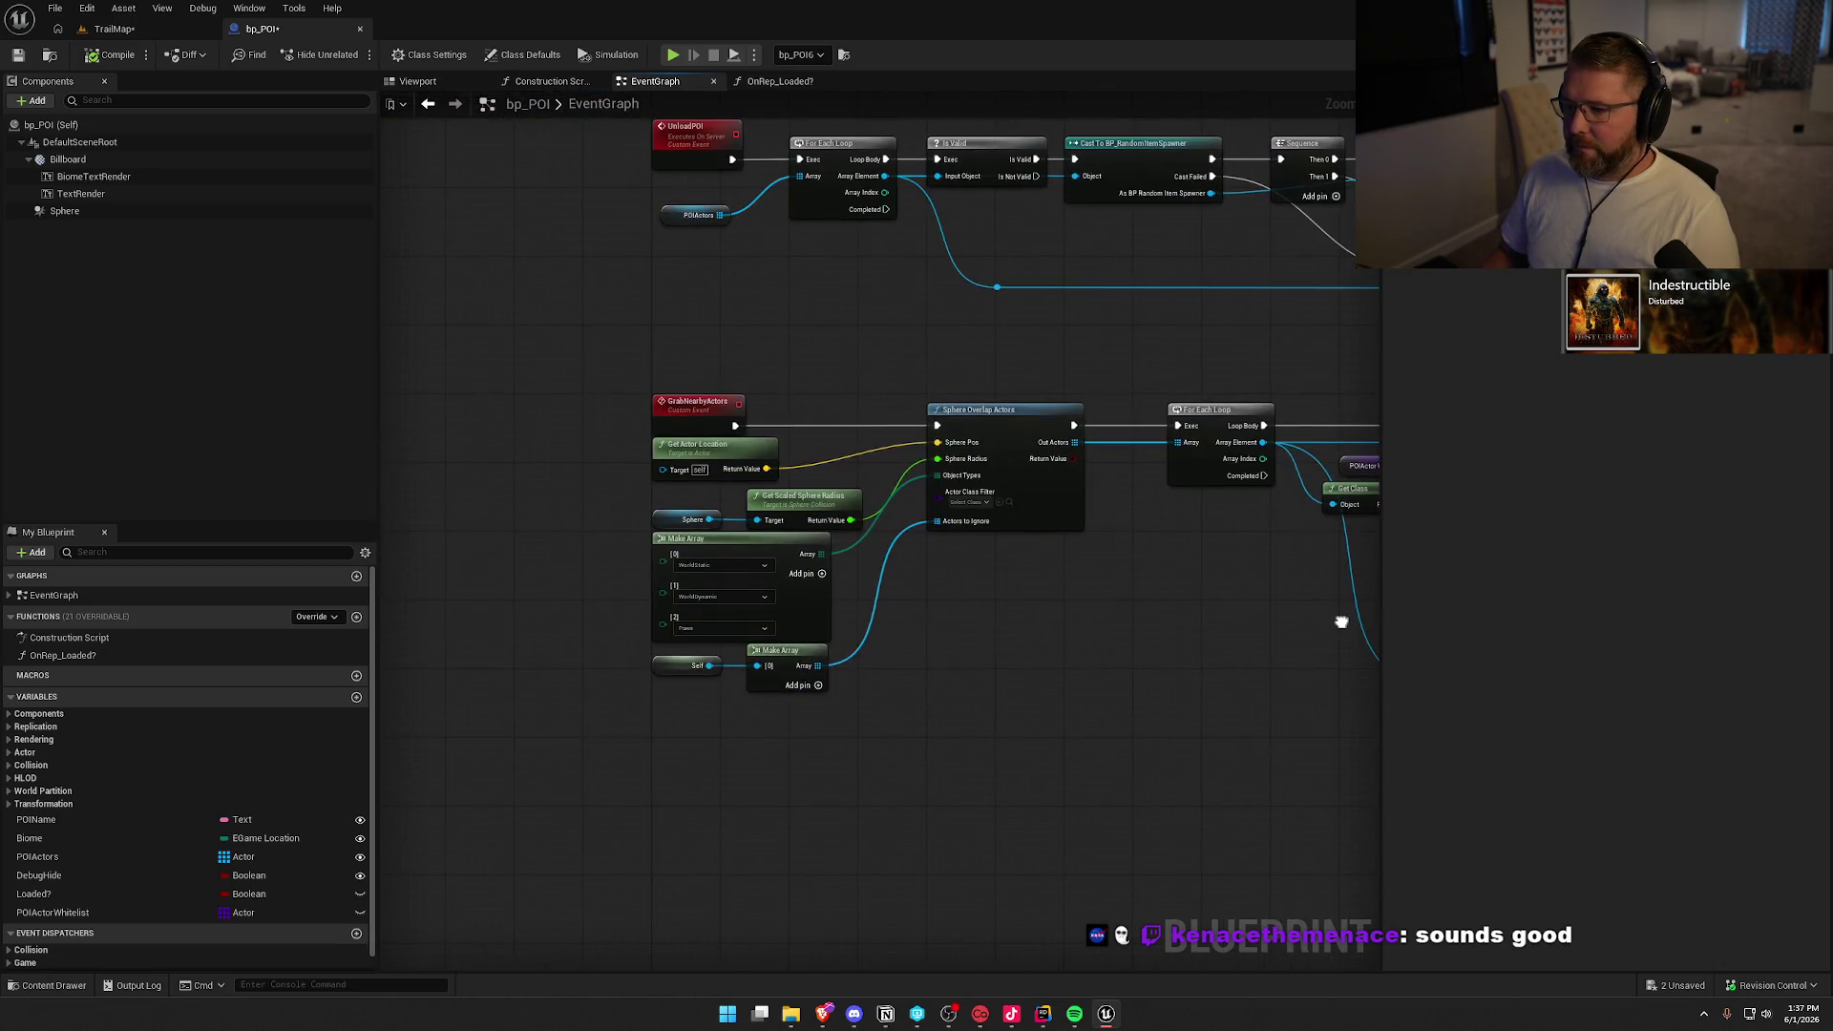
drag(635, 363, 818, 421)
drag(824, 332, 657, 651)
drag(483, 409, 840, 652)
drag(847, 428, 876, 688)
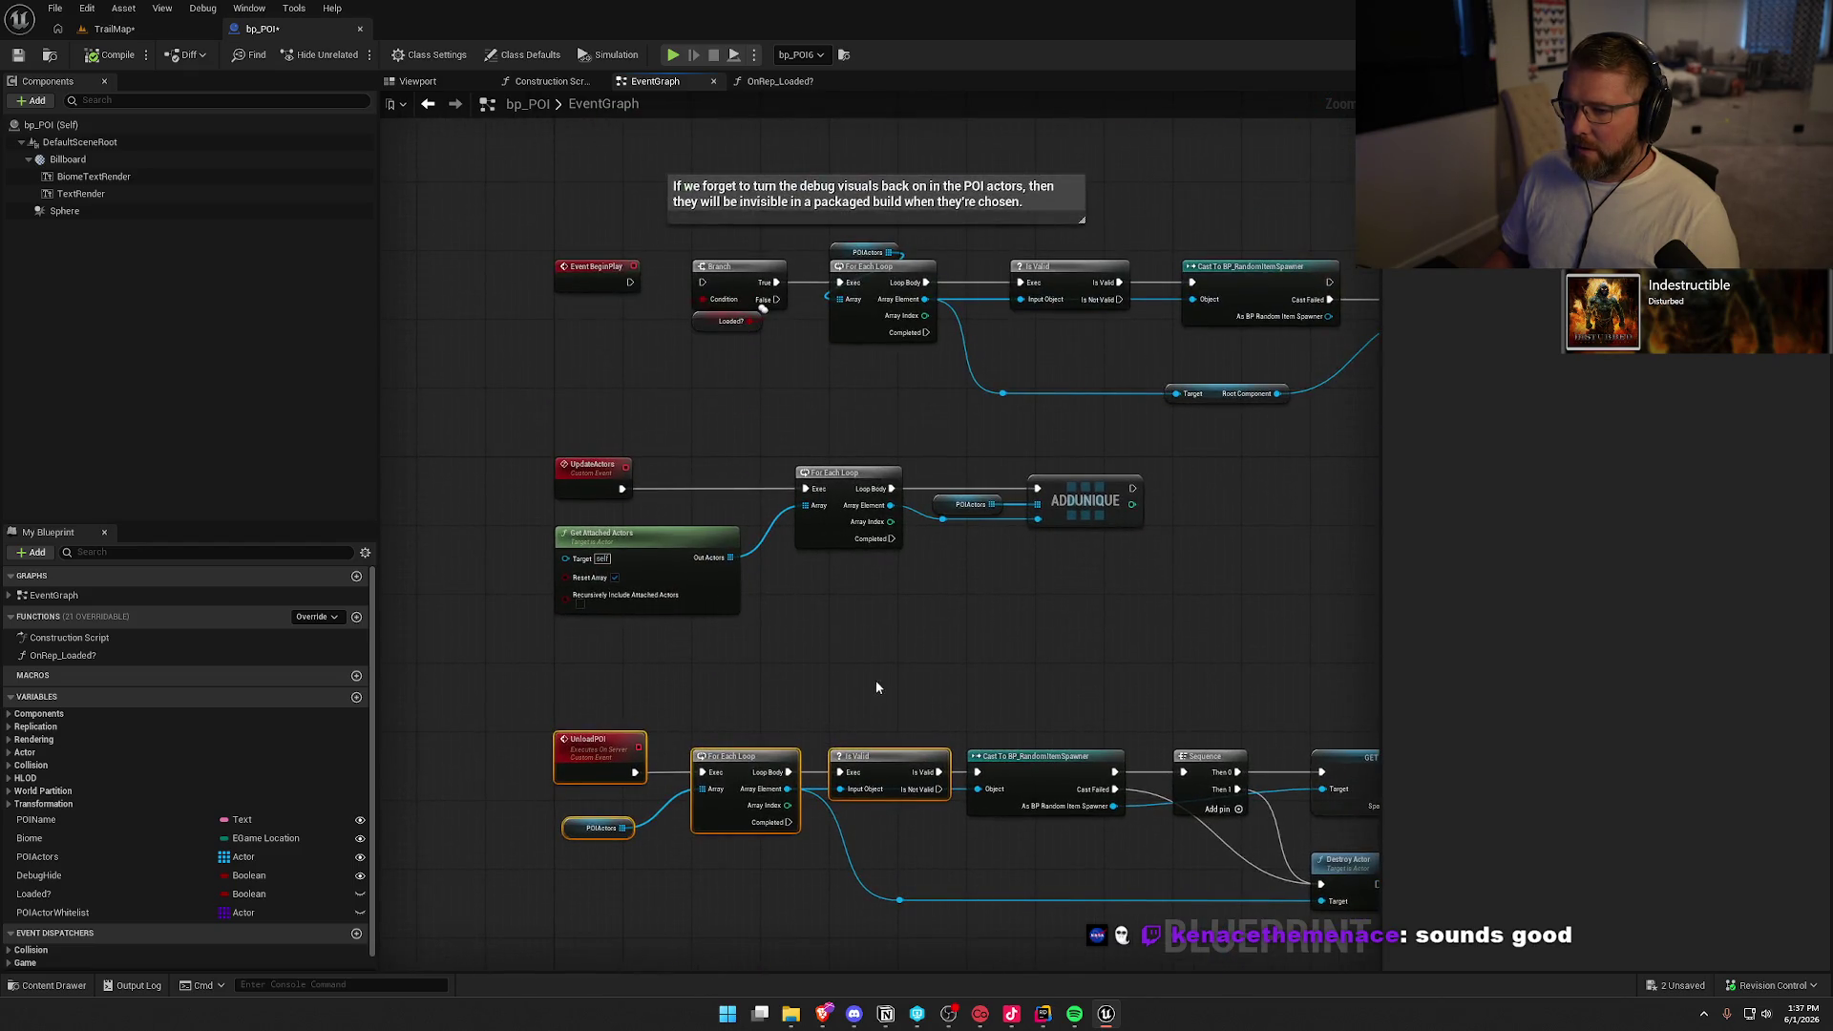
Select and realign the whole UnloadPOI chain
mouse_move(1136, 649)
mouse_down()
mouse_move(563, 422)
mouse_move(635, 619)
mouse_move(329, 504)
mouse_move(667, 250)
mouse_up()
mouse_move(965, 531)
mouse_down()
mouse_move(951, 330)
mouse_move(840, 316)
mouse_up()
click(535, 428)
mouse_move(552, 436)
mouse_down()
mouse_move(1387, 588)
mouse_move(924, 581)
mouse_move(1195, 576)
mouse_up()
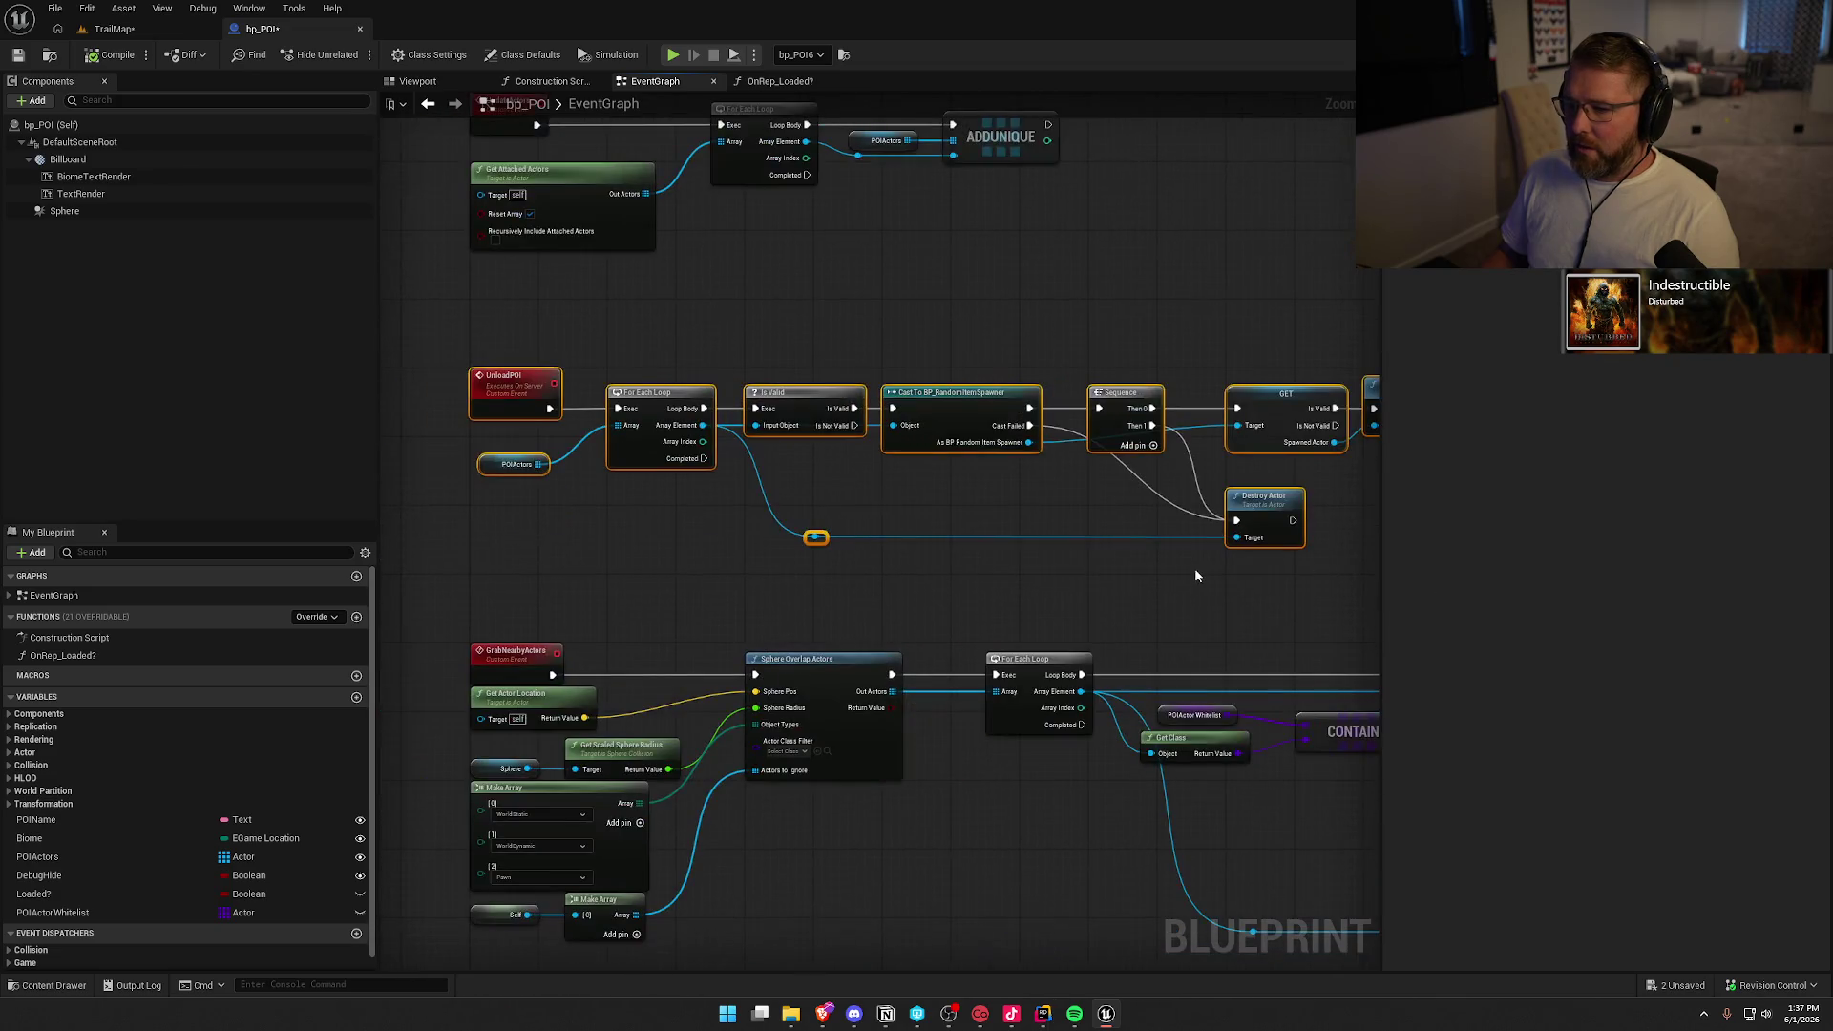
drag(959, 564, 854, 466)
scroll(931, 476, up, 2)
click(945, 477)
mouse_move(976, 479)
mouse_down()
mouse_move(392, 410)
mouse_move(879, 414)
mouse_up()
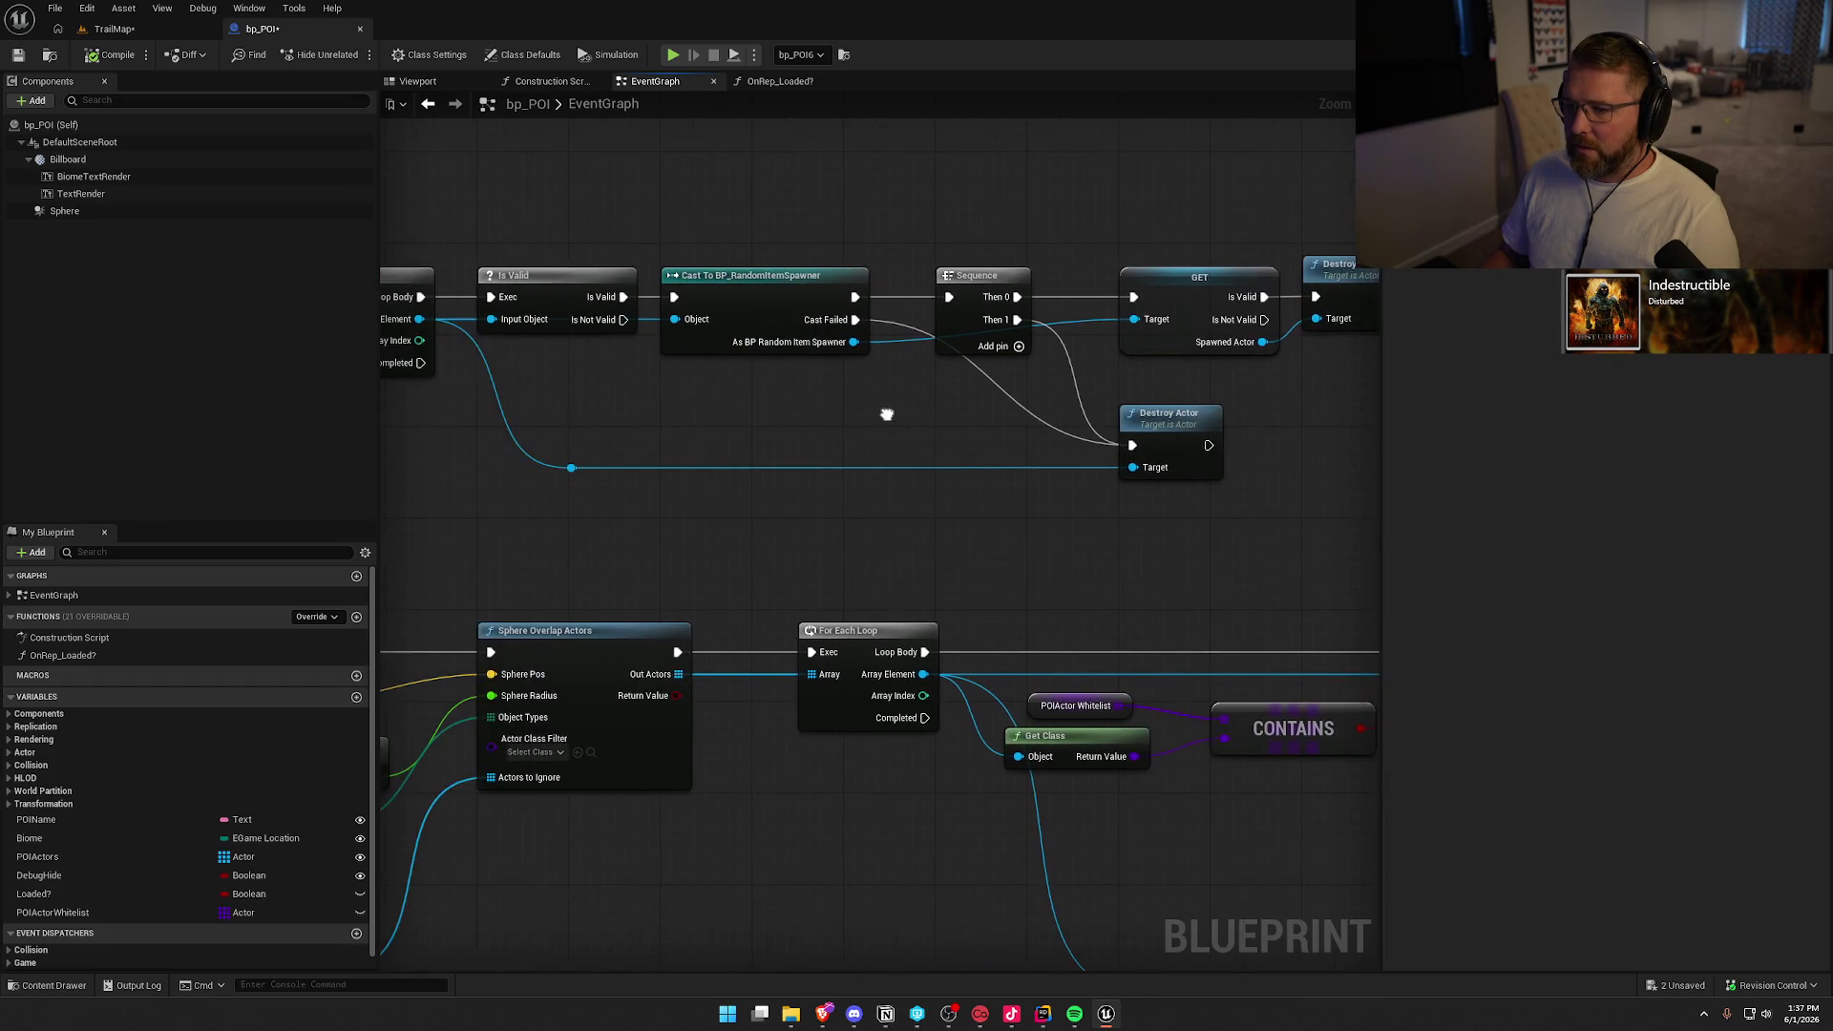
Check the Cast To BP_RandomItemSpawner chain near the loop and Is Valid nodes, then open the Content Drawer
click(764, 305)
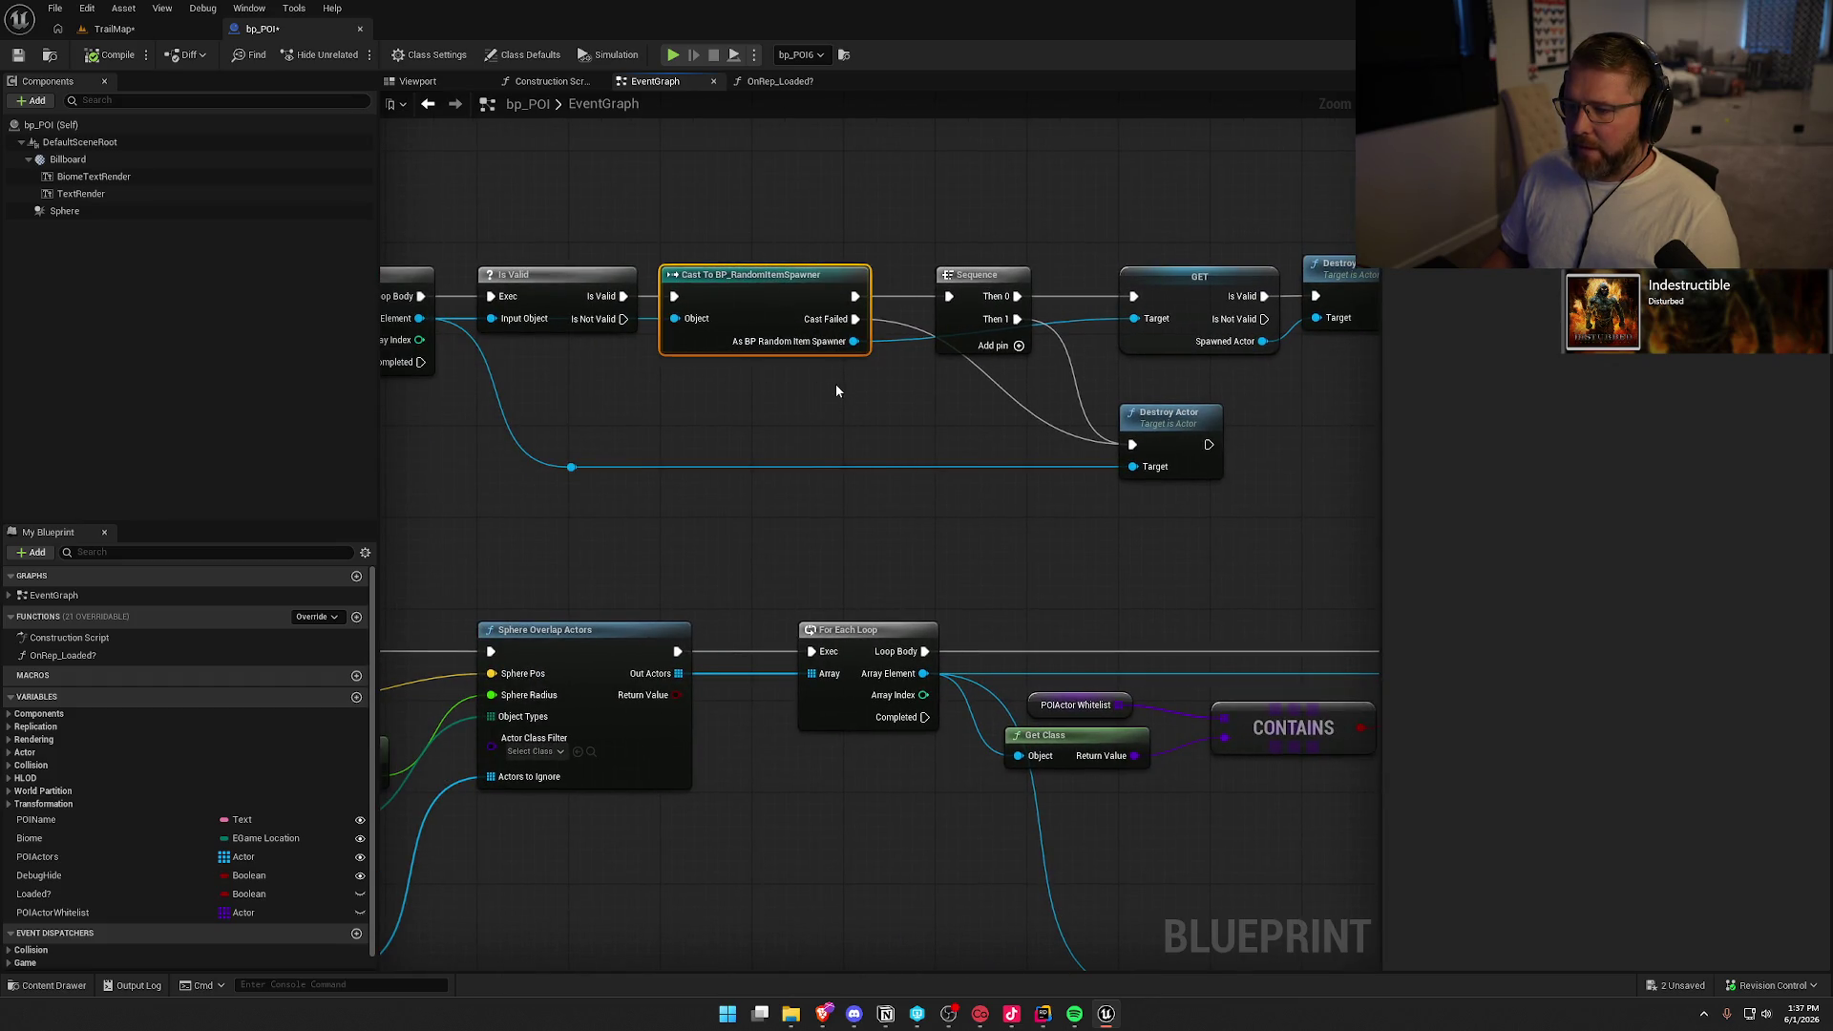
mouse_move(904, 407)
mouse_down()
mouse_move(629, 433)
mouse_move(880, 430)
mouse_up()
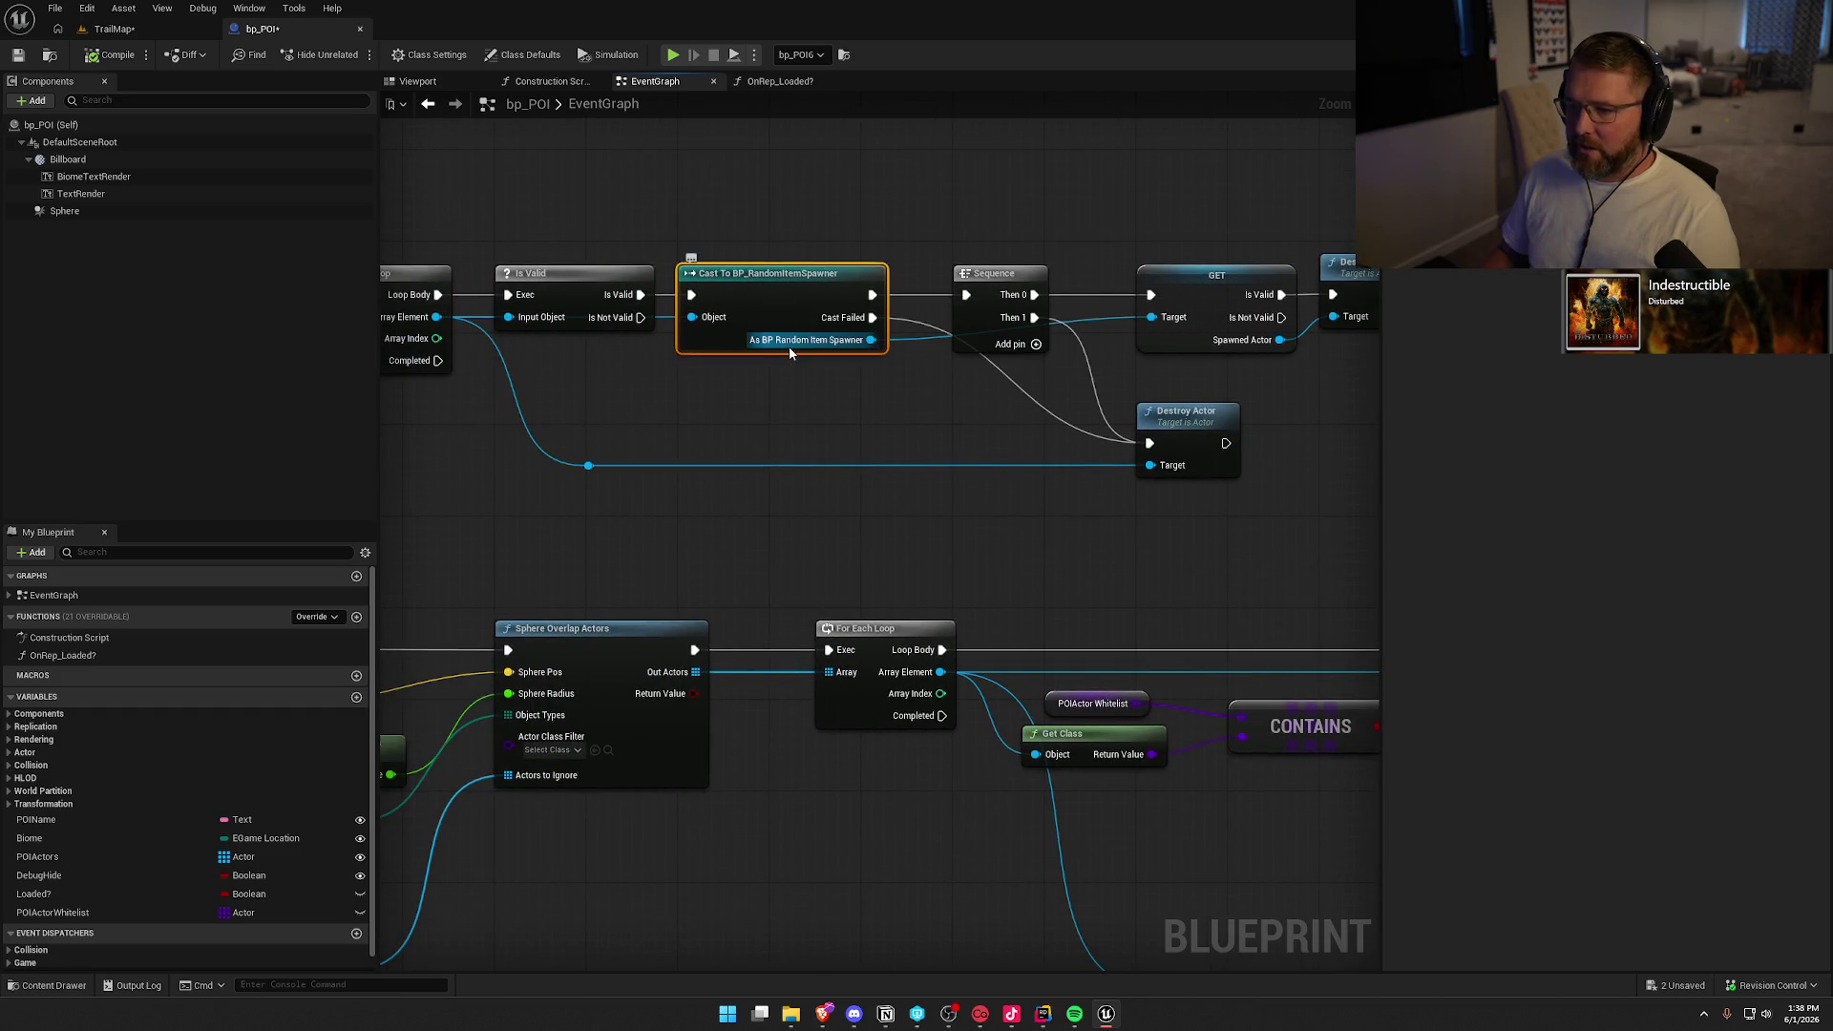
drag(691, 426, 884, 454)
key(ctrl+space)
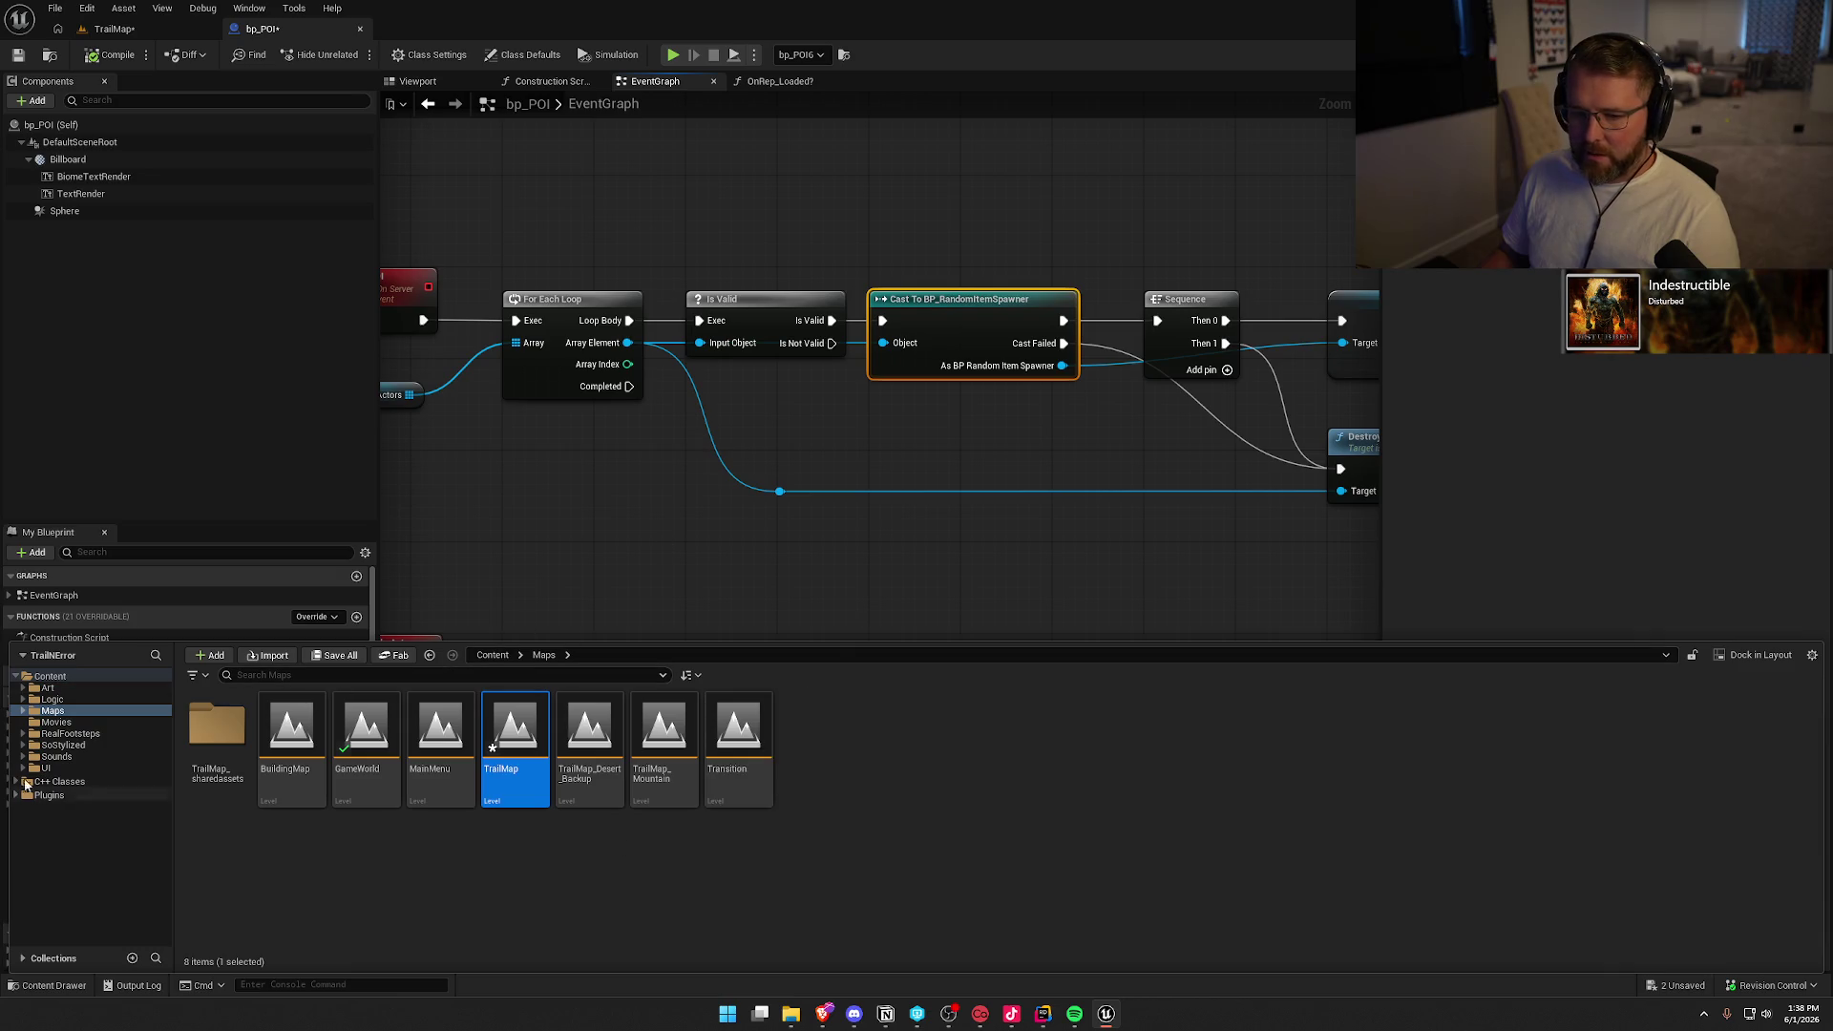
Search the Logic folder for 'random' and open BP_RandomItemSpawner
click(52, 700)
click(425, 677)
text(random)
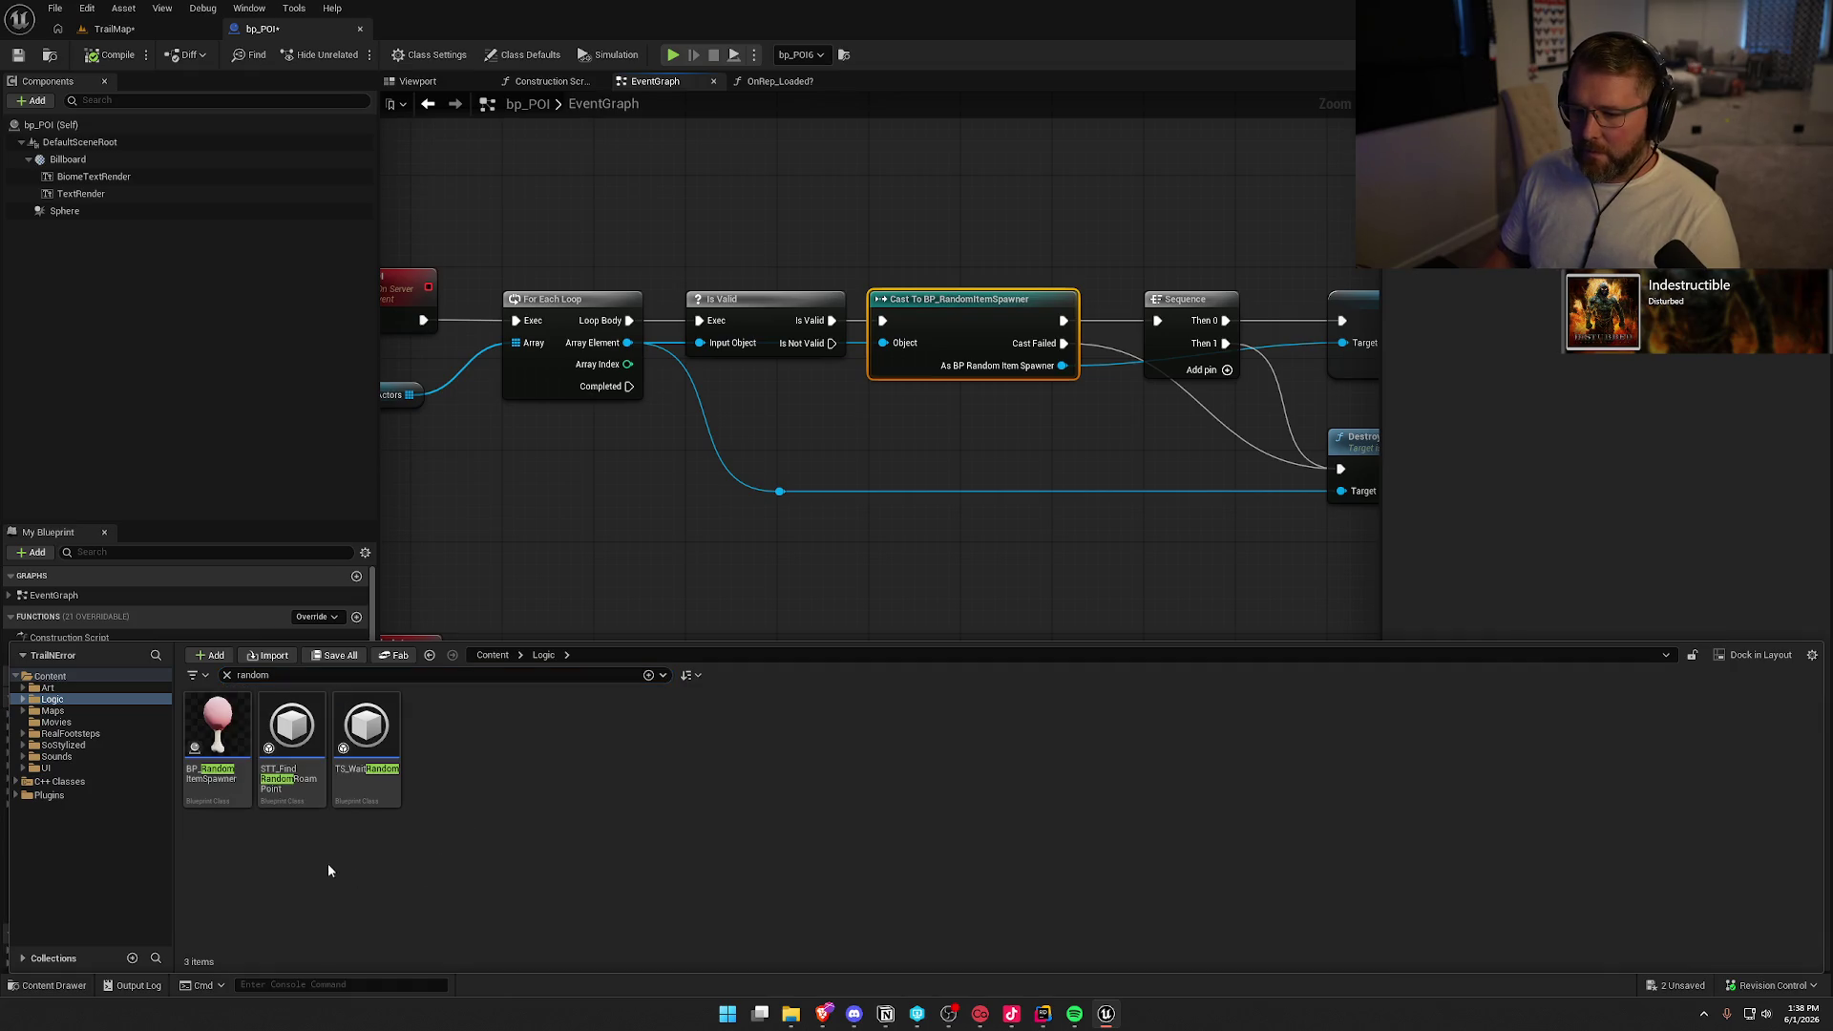
double_click(225, 735)
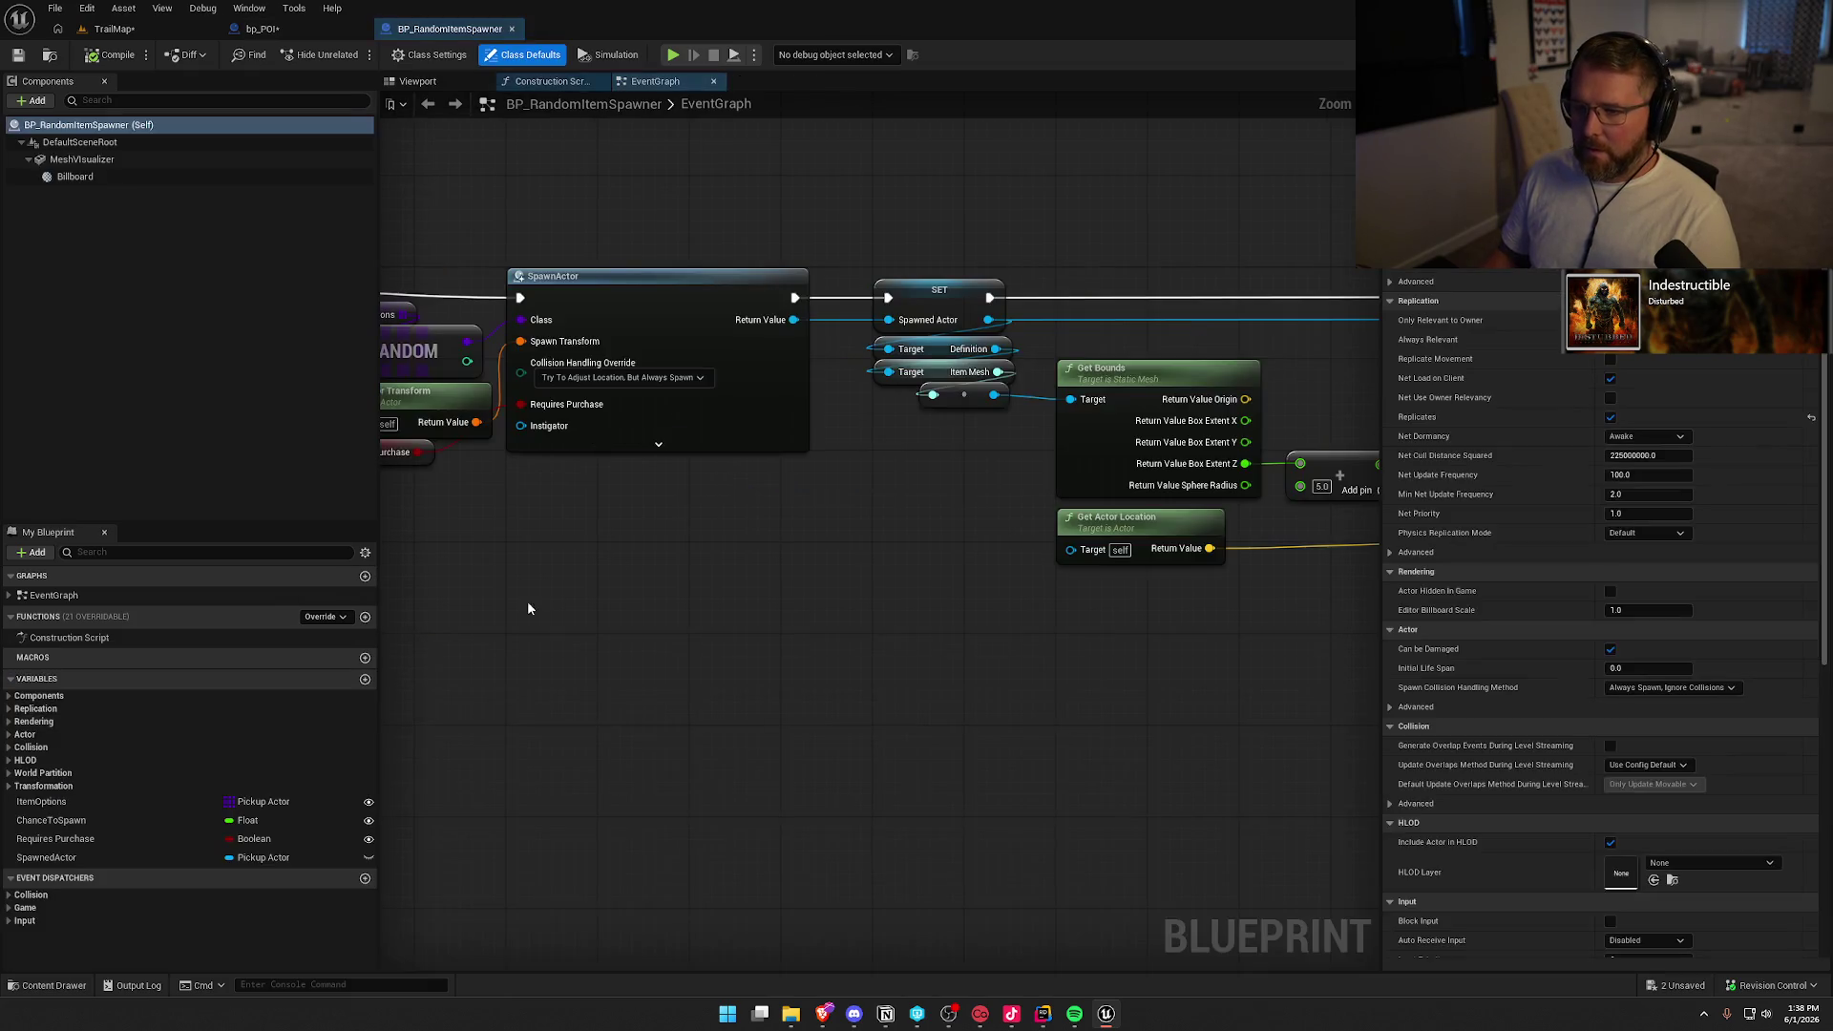
Delete the comment box and its commented-out Destroy Actor node
mouse_move(827, 673)
mouse_down()
mouse_move(1232, 688)
mouse_move(673, 663)
mouse_move(702, 359)
mouse_up()
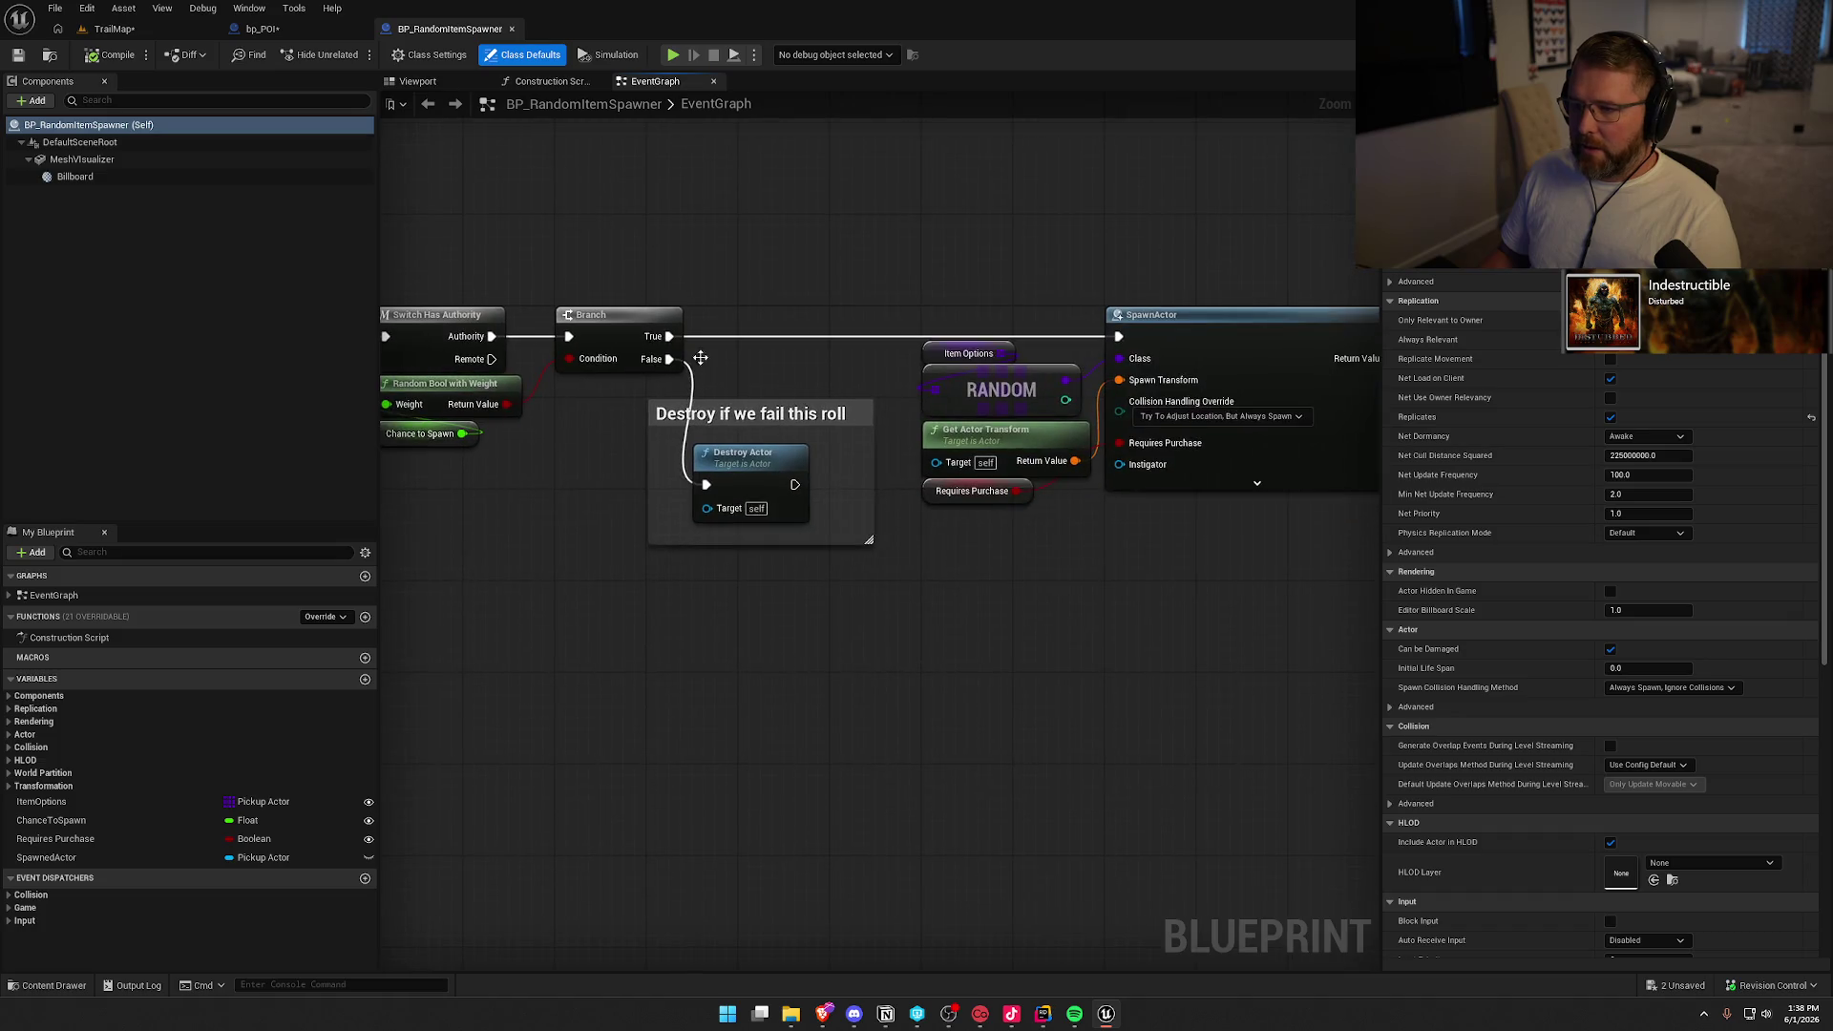
scroll(845, 423, down, 8)
scroll(845, 423, up, 4)
drag(845, 423, 808, 458)
scroll(808, 458, up, 4)
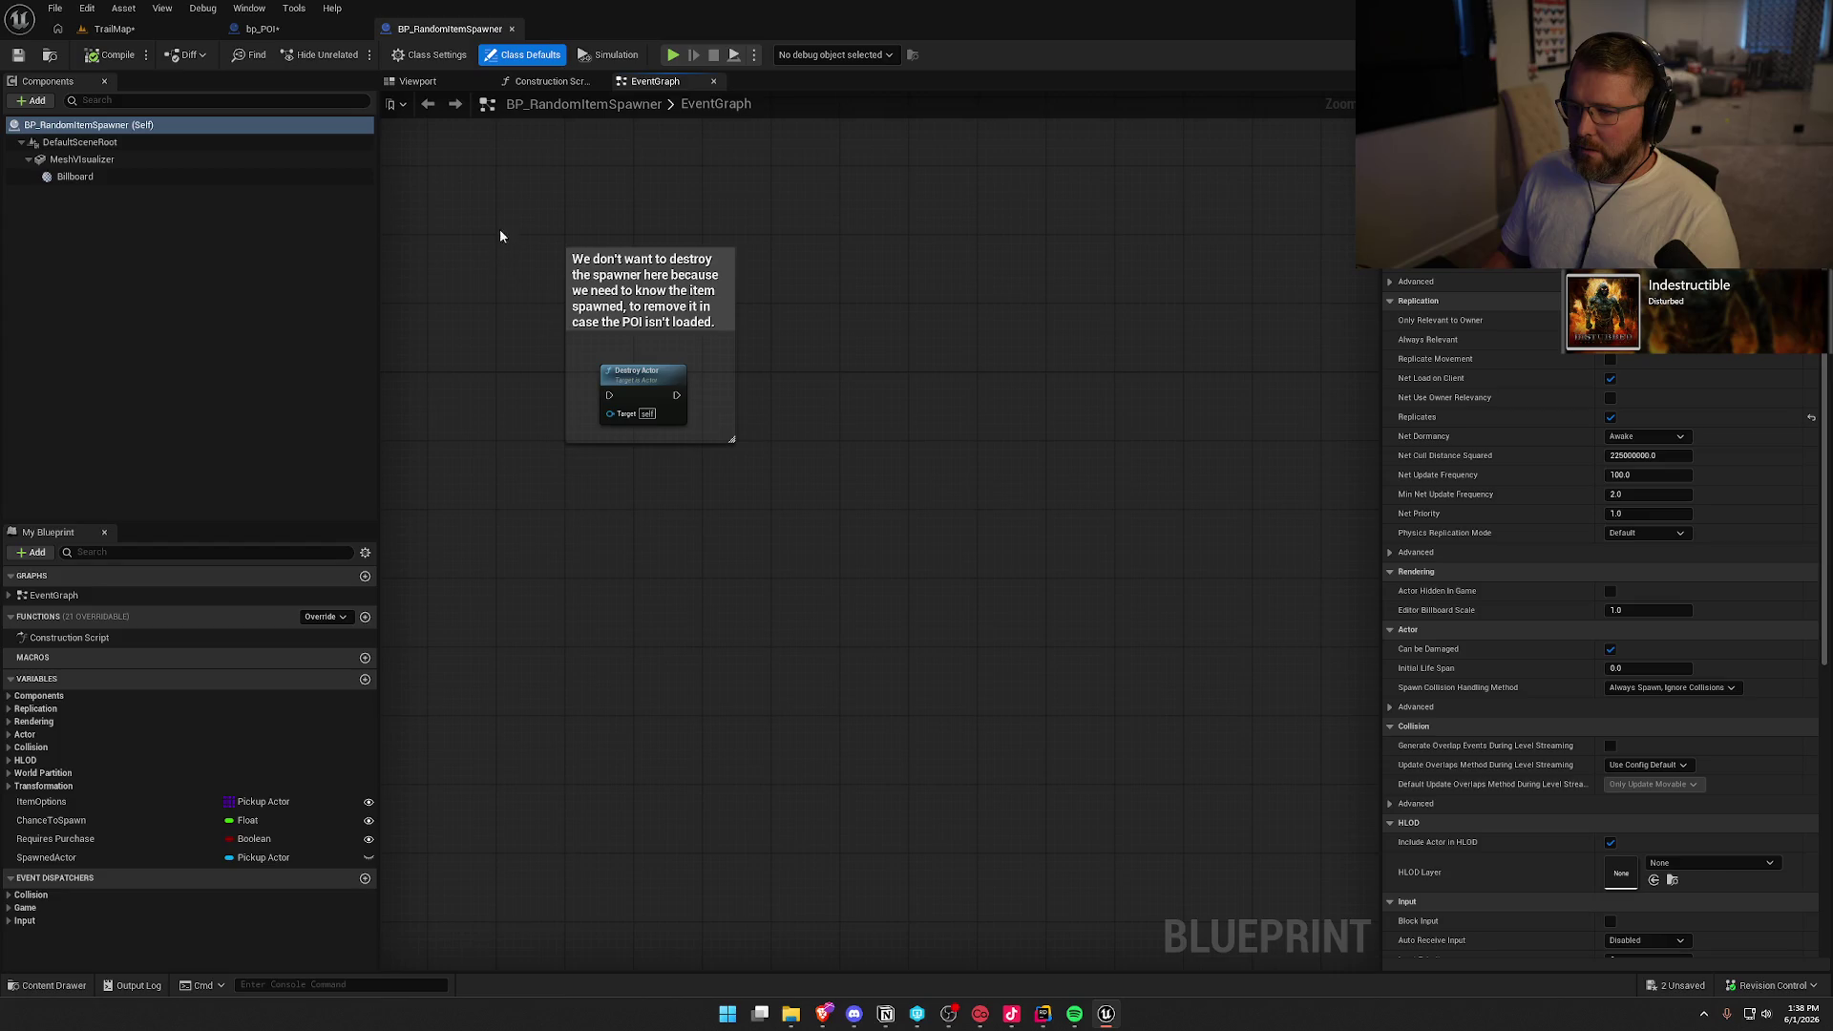
drag(510, 208, 842, 540)
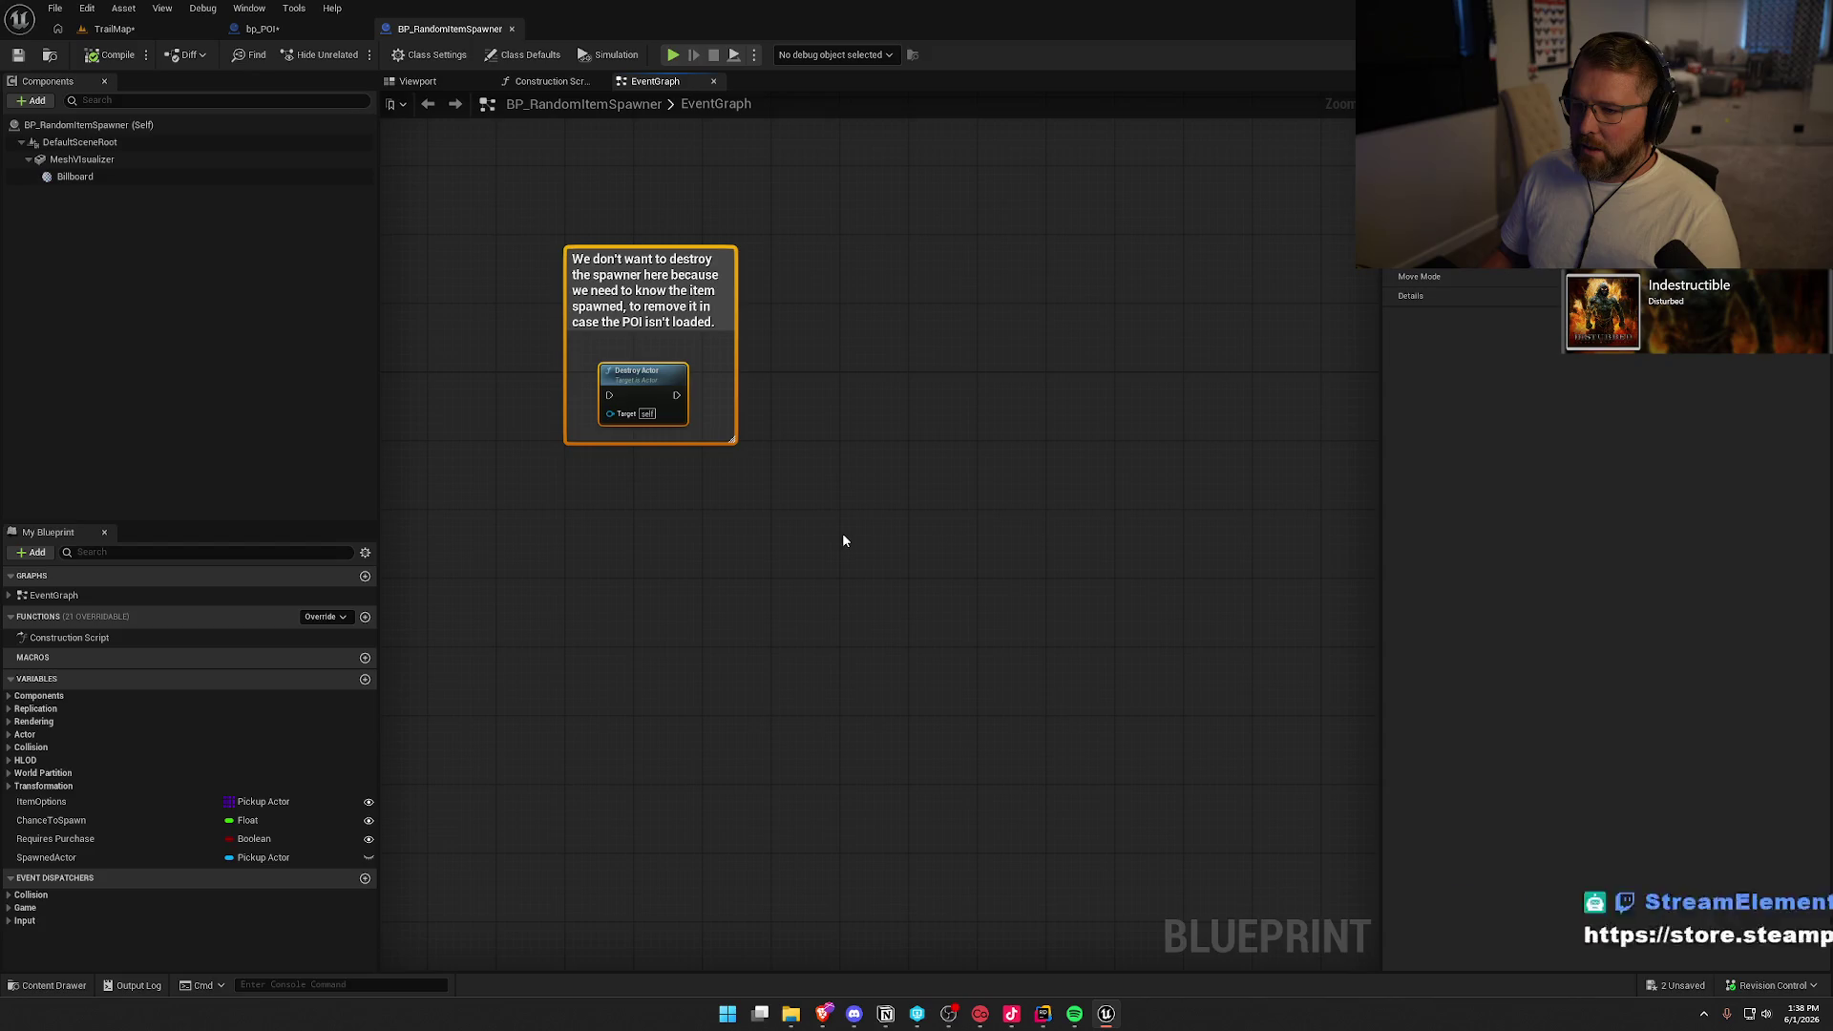
key(Delete)
Frame the BeginPlay spawn chain and show the blueprint's Class Defaults
scroll(732, 556, down, 5)
scroll(1054, 570, up, 8)
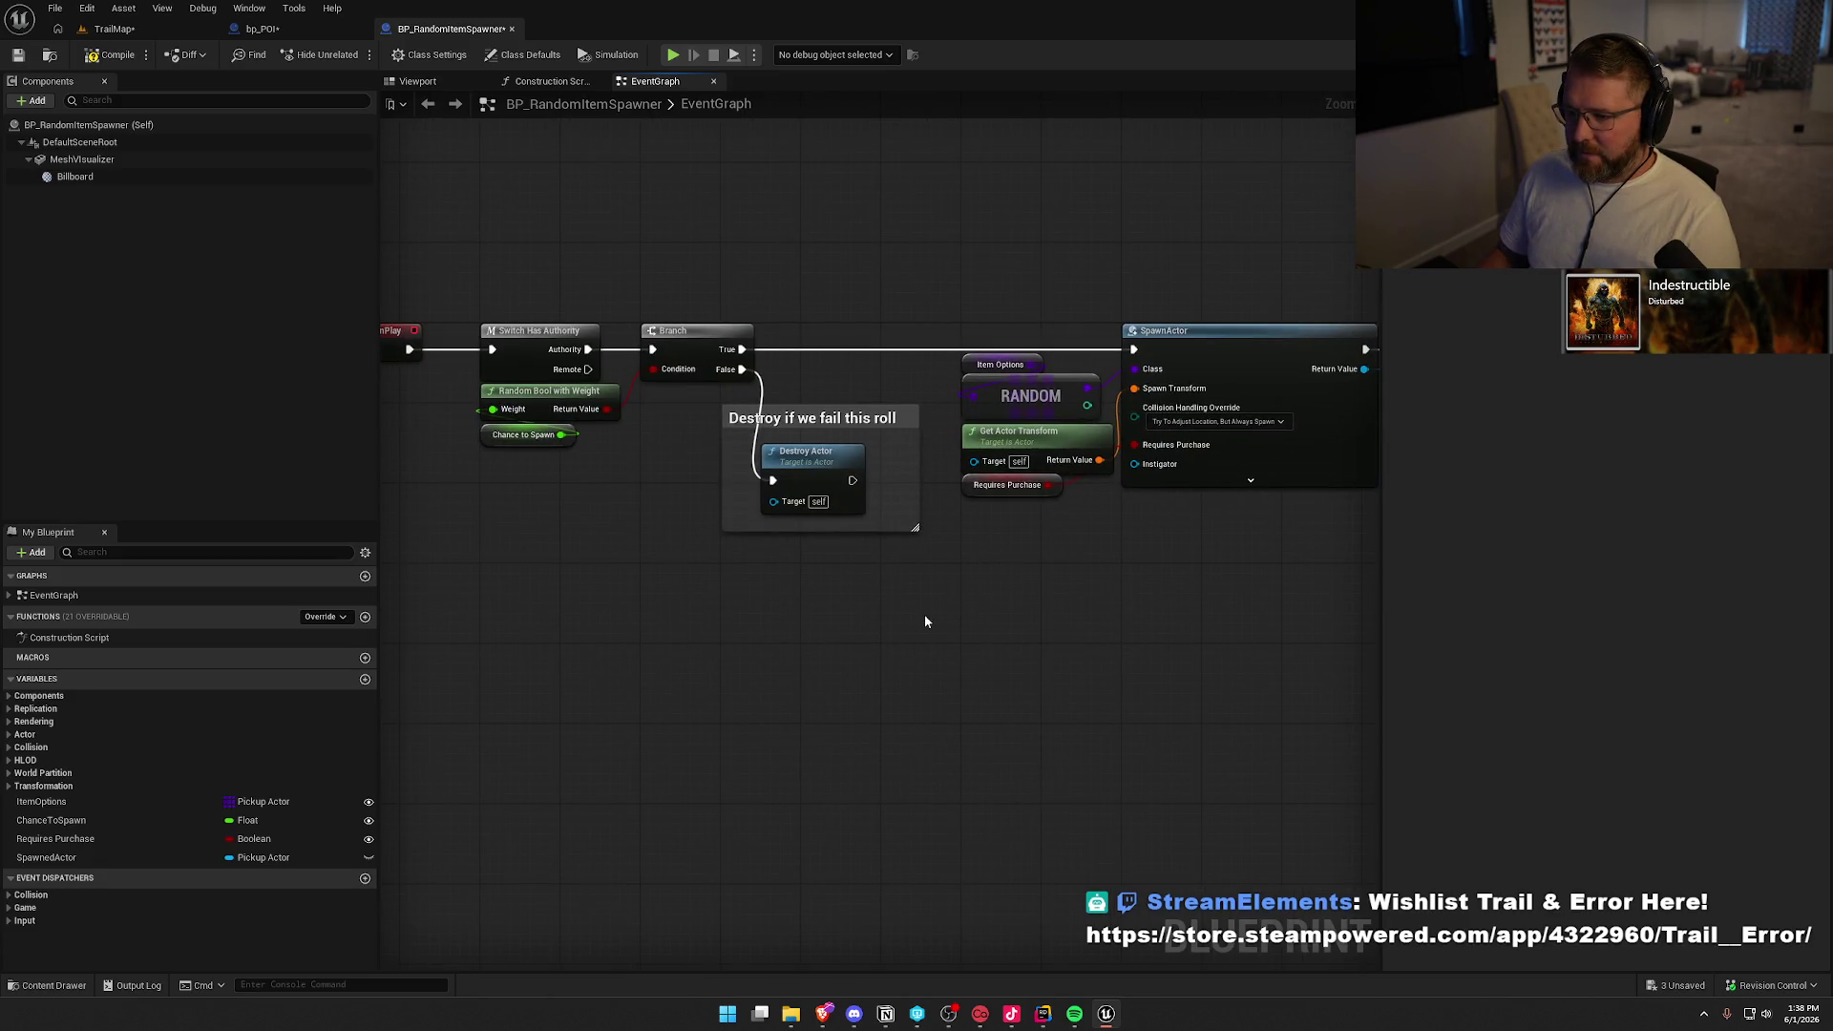
drag(924, 621, 975, 624)
drag(449, 306, 770, 497)
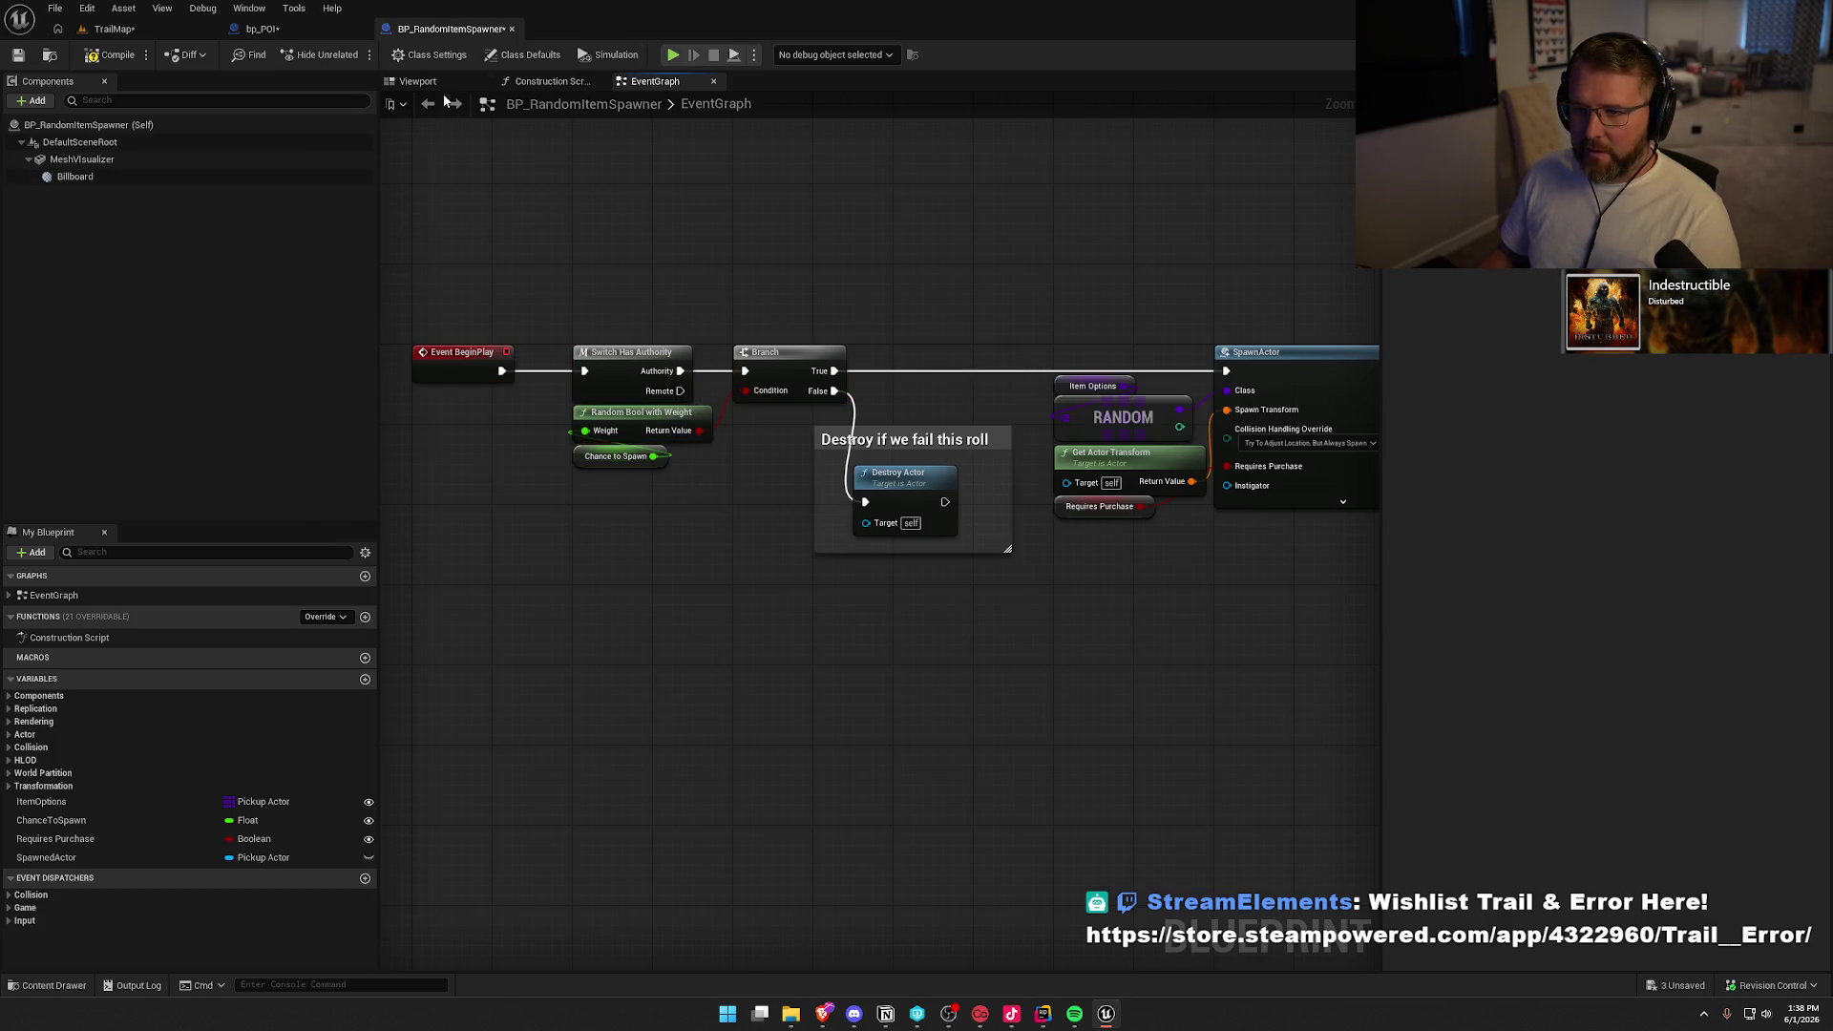
click(537, 55)
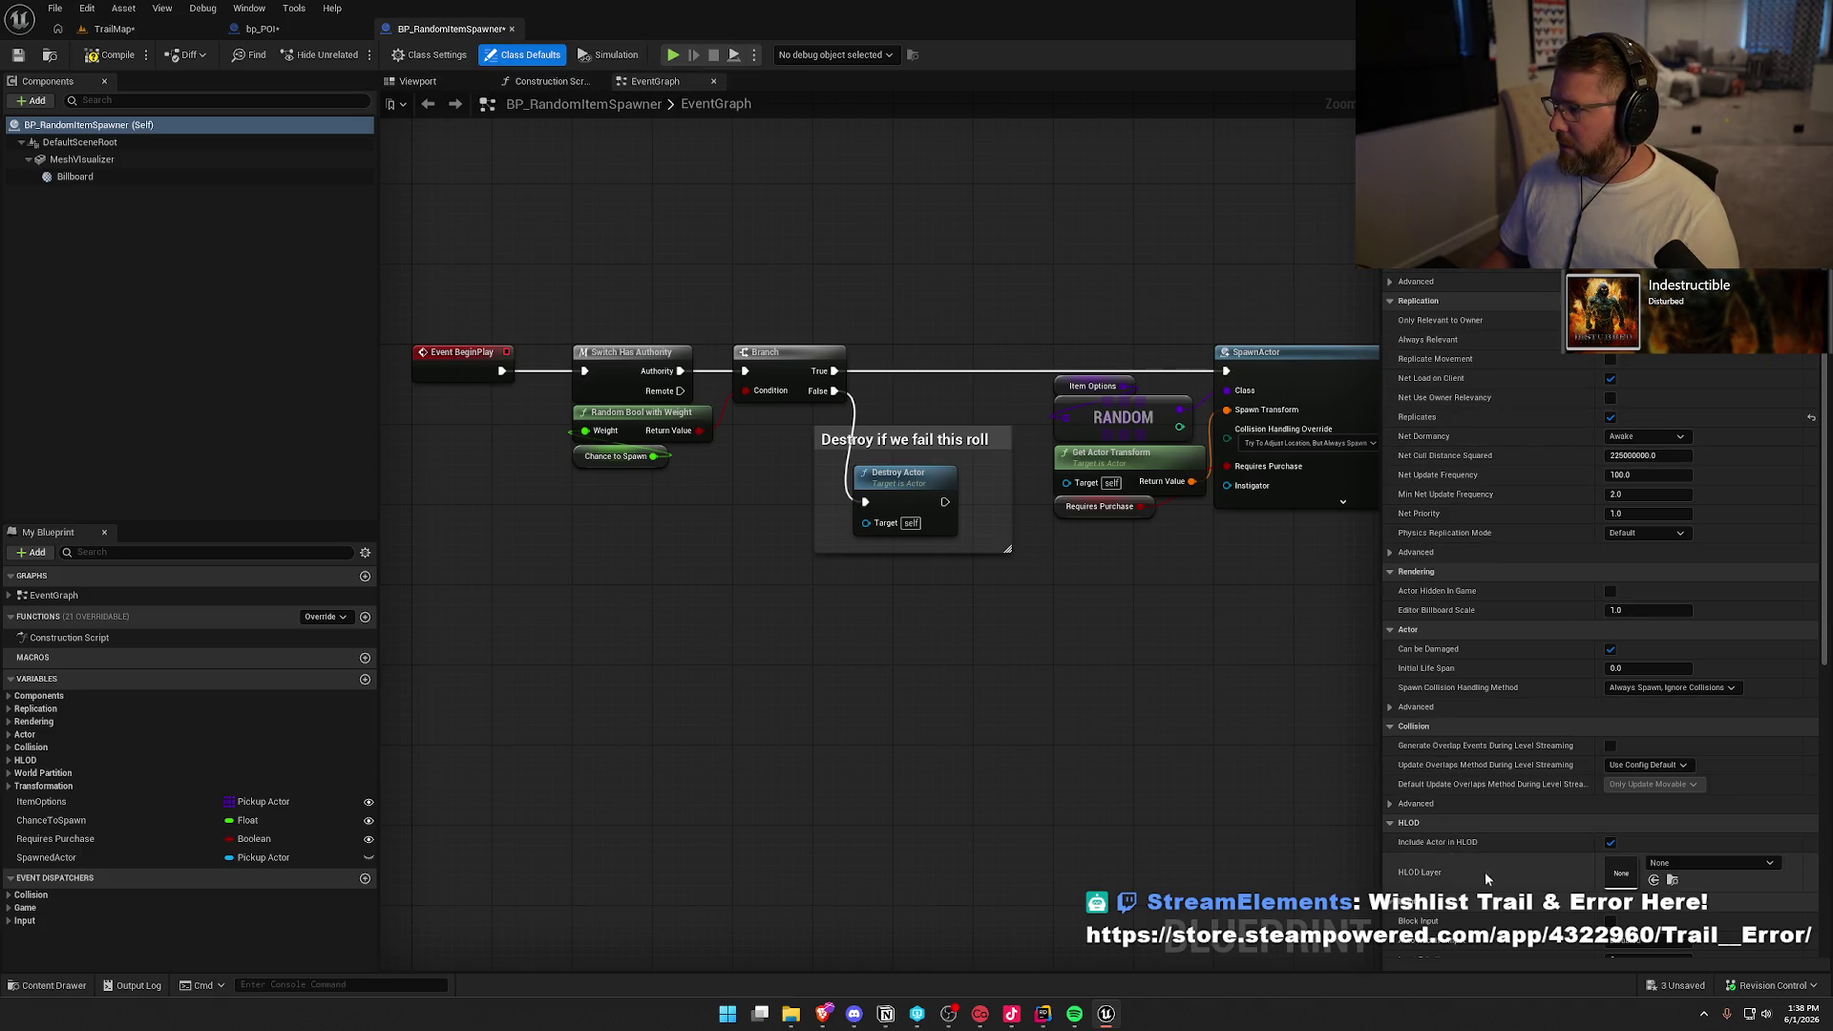
Follow the BeginPlay chain from Random Bool with Weight through the bounds math to Set Actor Location
drag(744, 525, 495, 432)
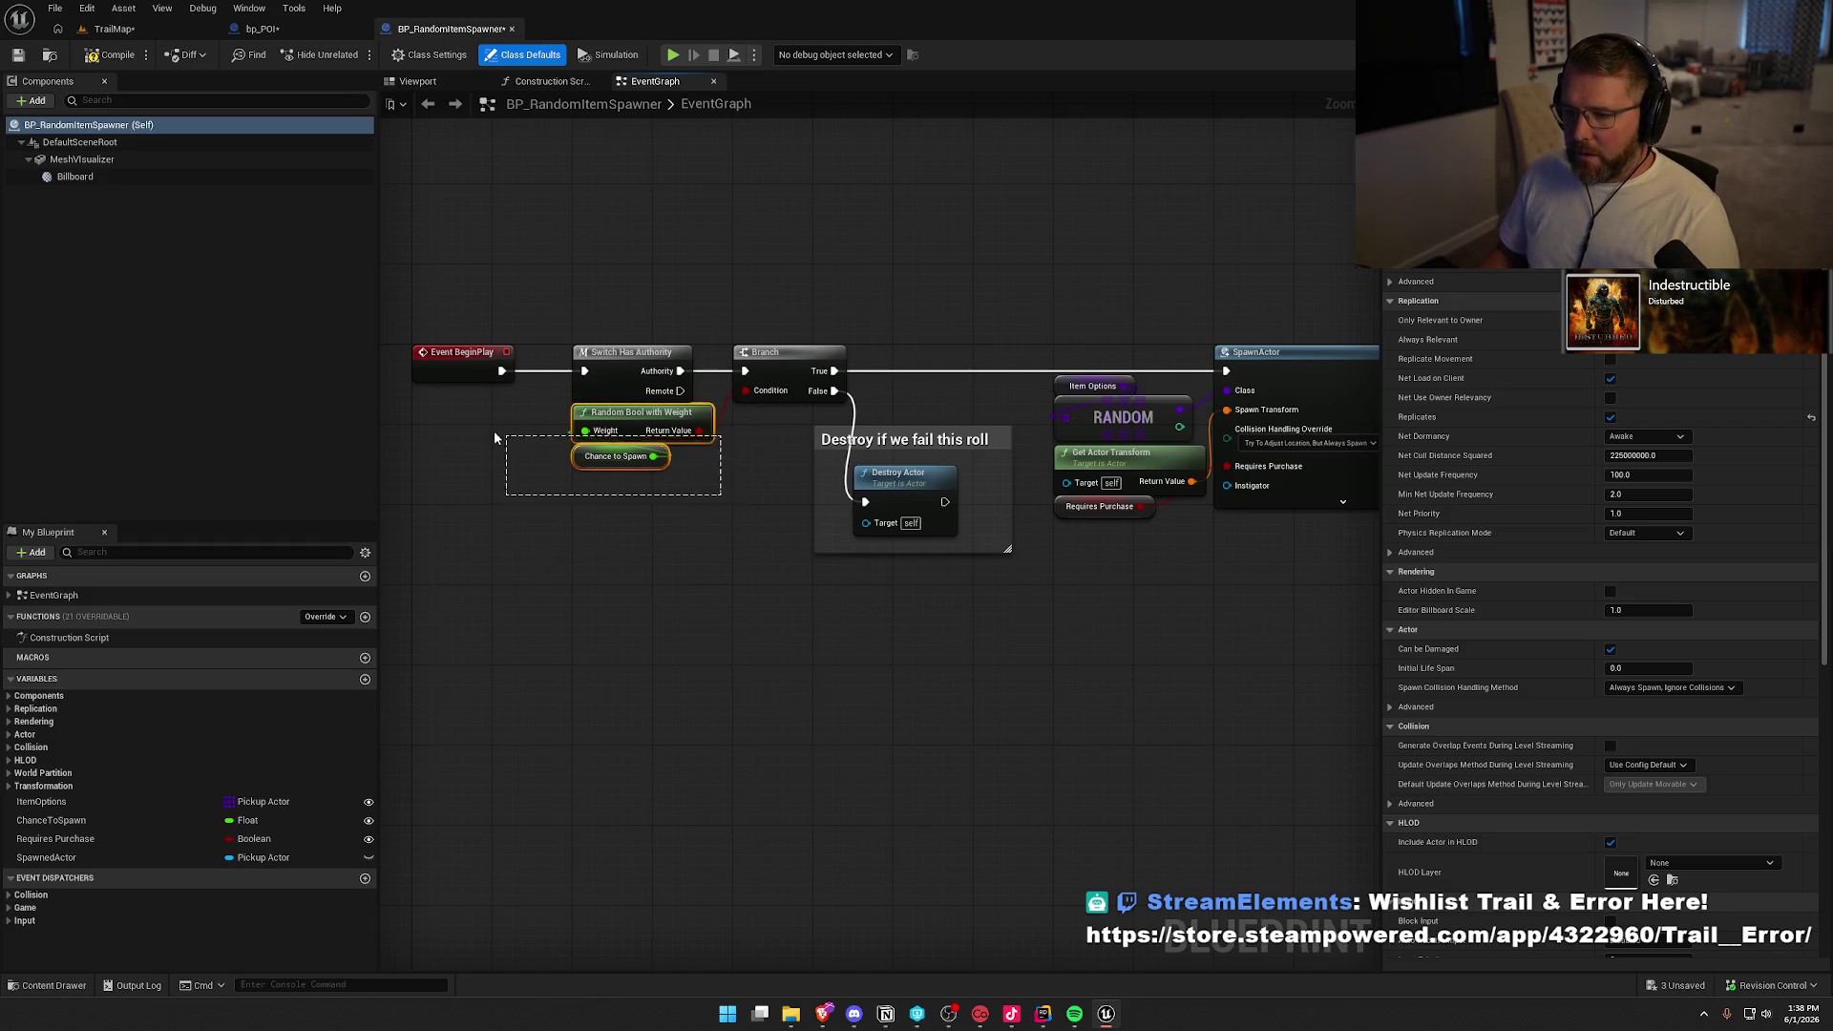
drag(754, 658, 493, 467)
click(769, 614)
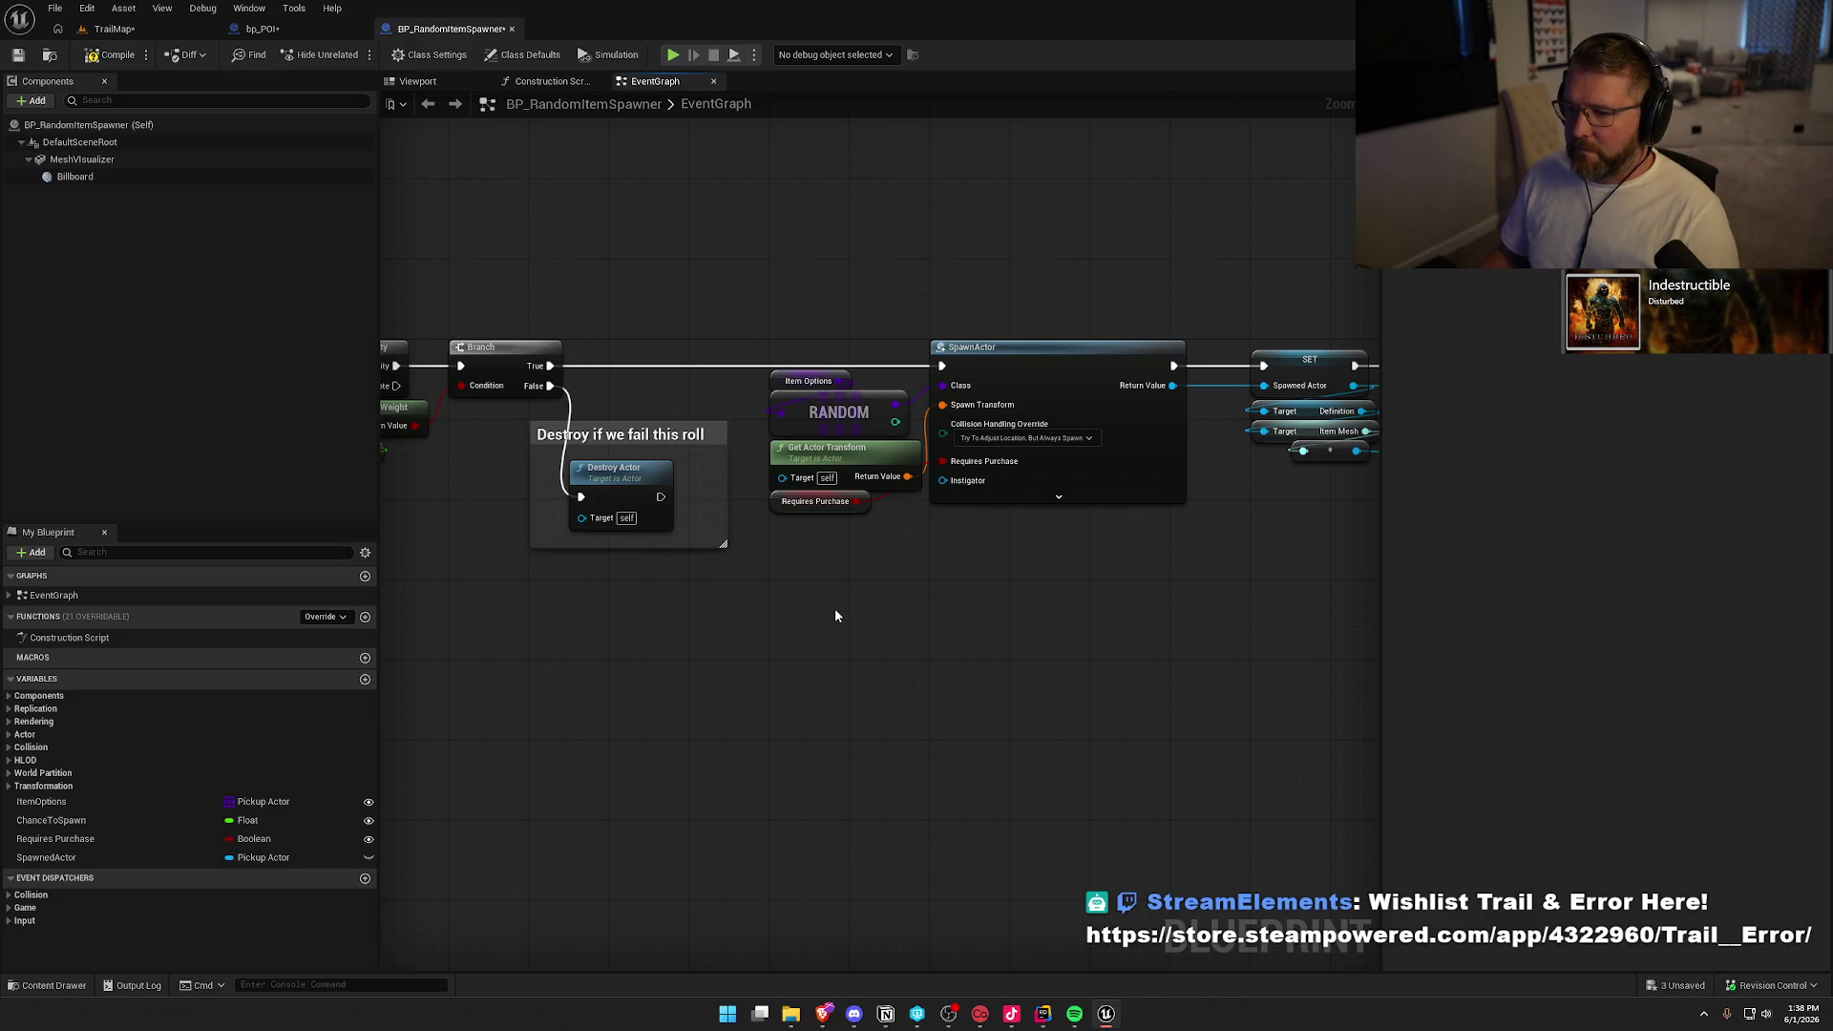
drag(835, 611, 649, 584)
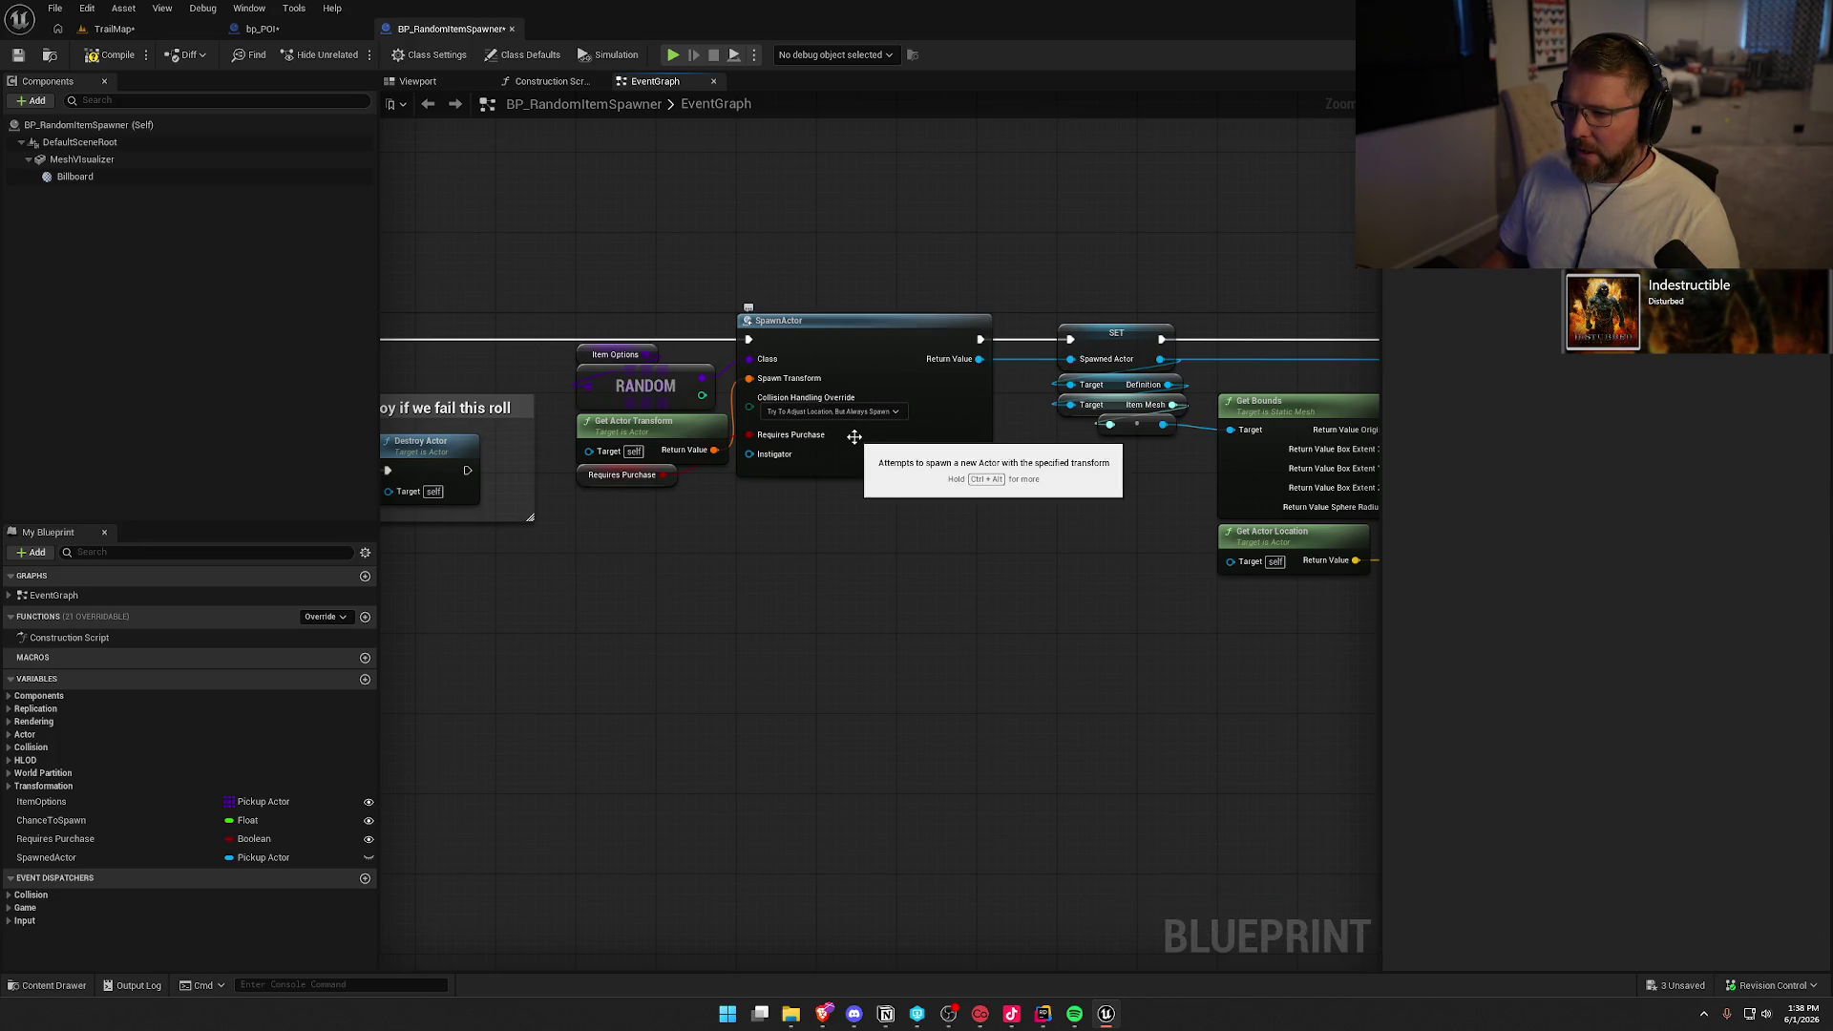
scroll(798, 589, up, 1)
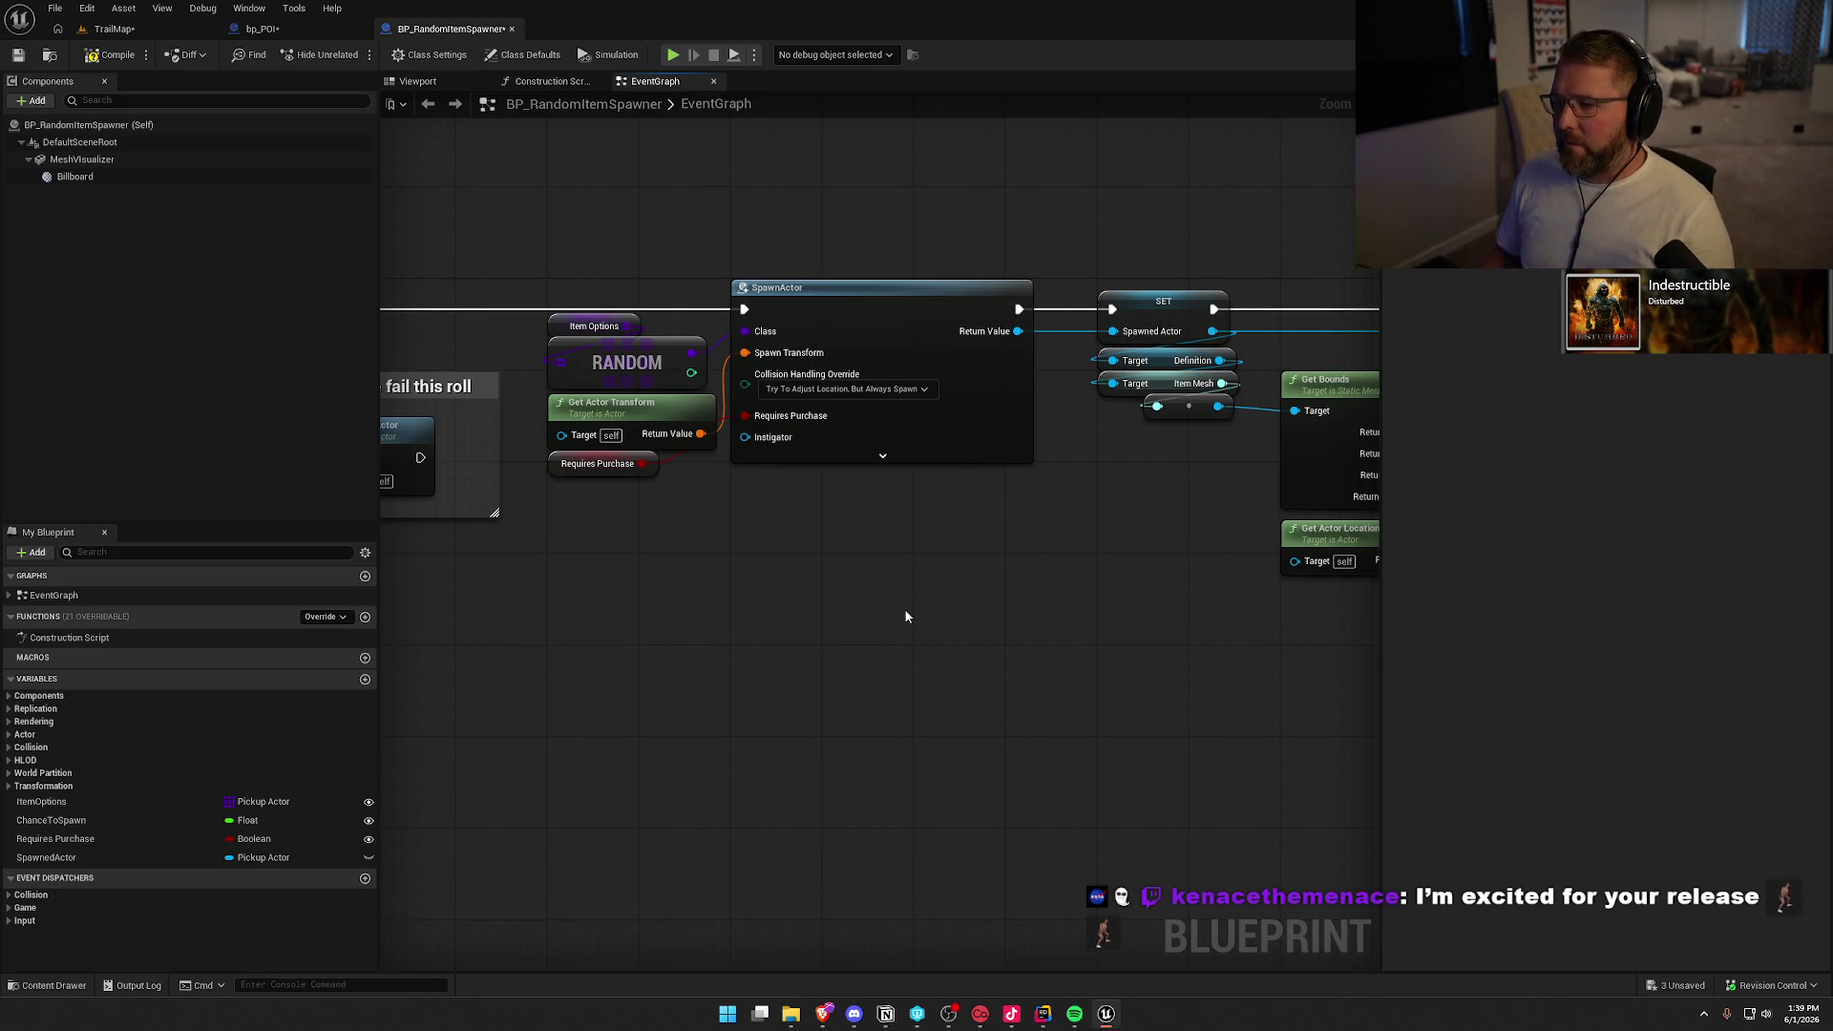
drag(926, 604, 724, 598)
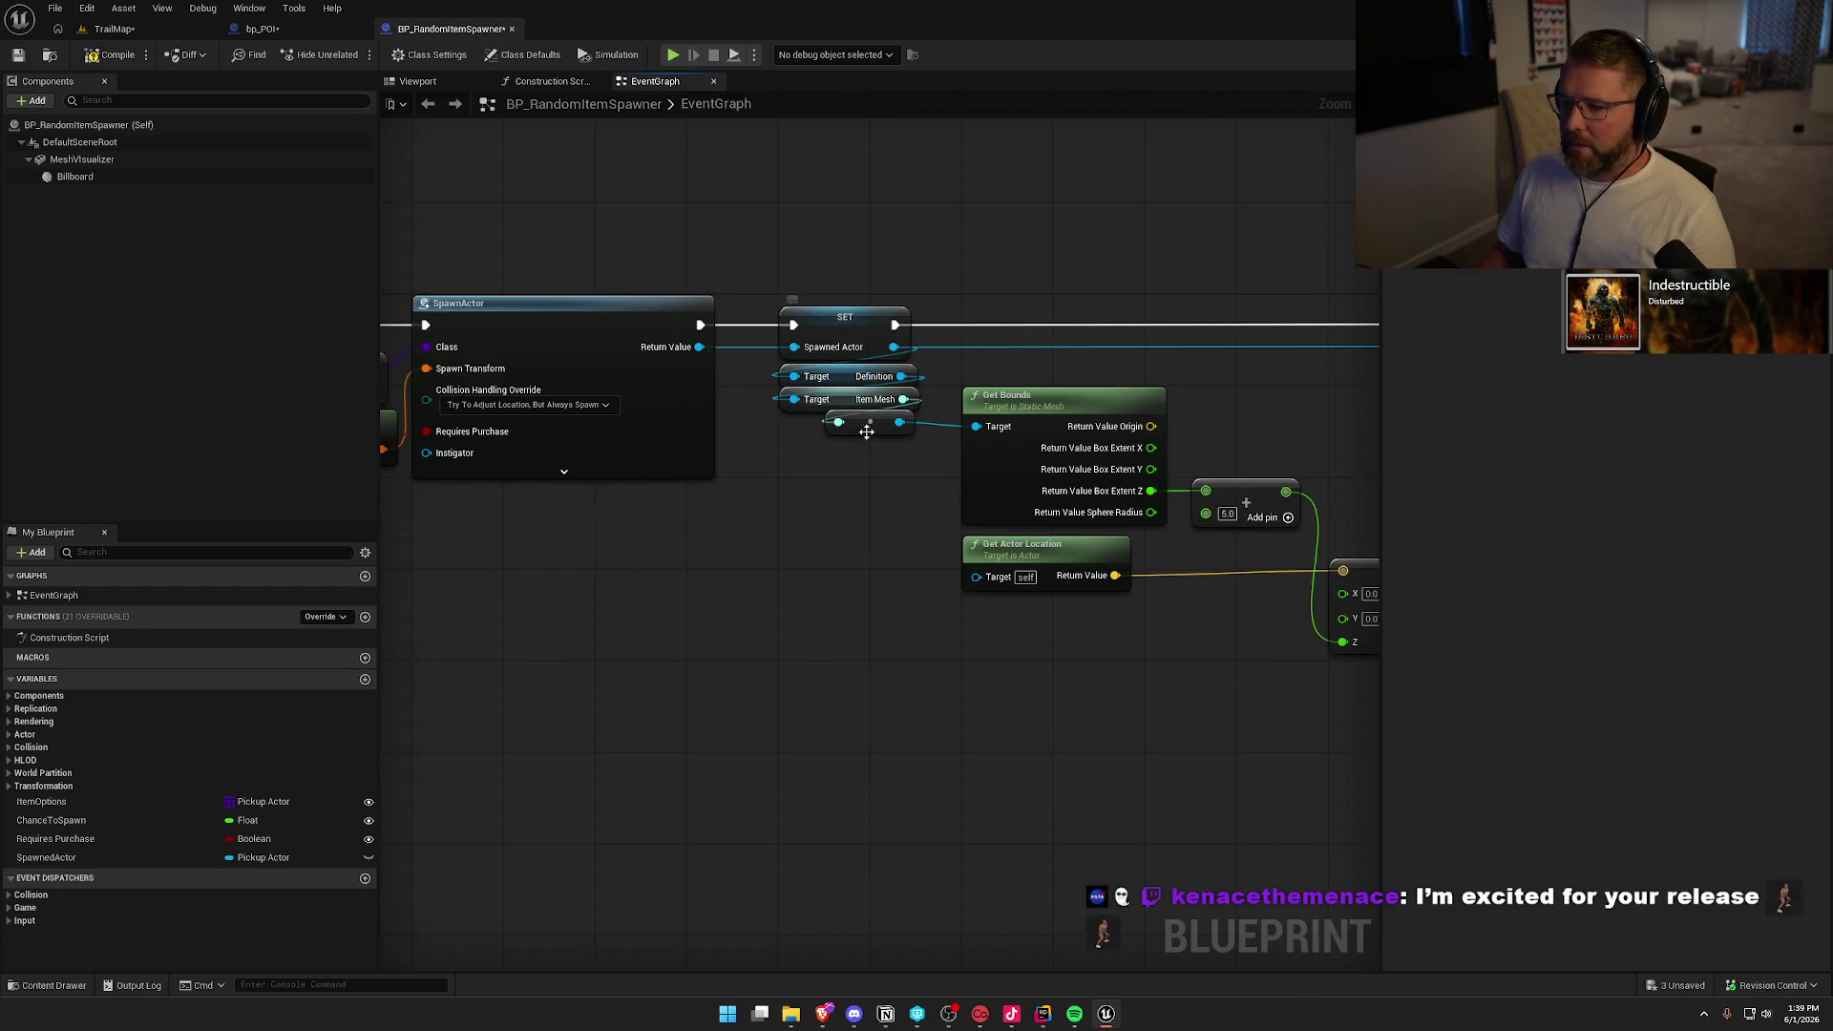
drag(919, 569, 533, 564)
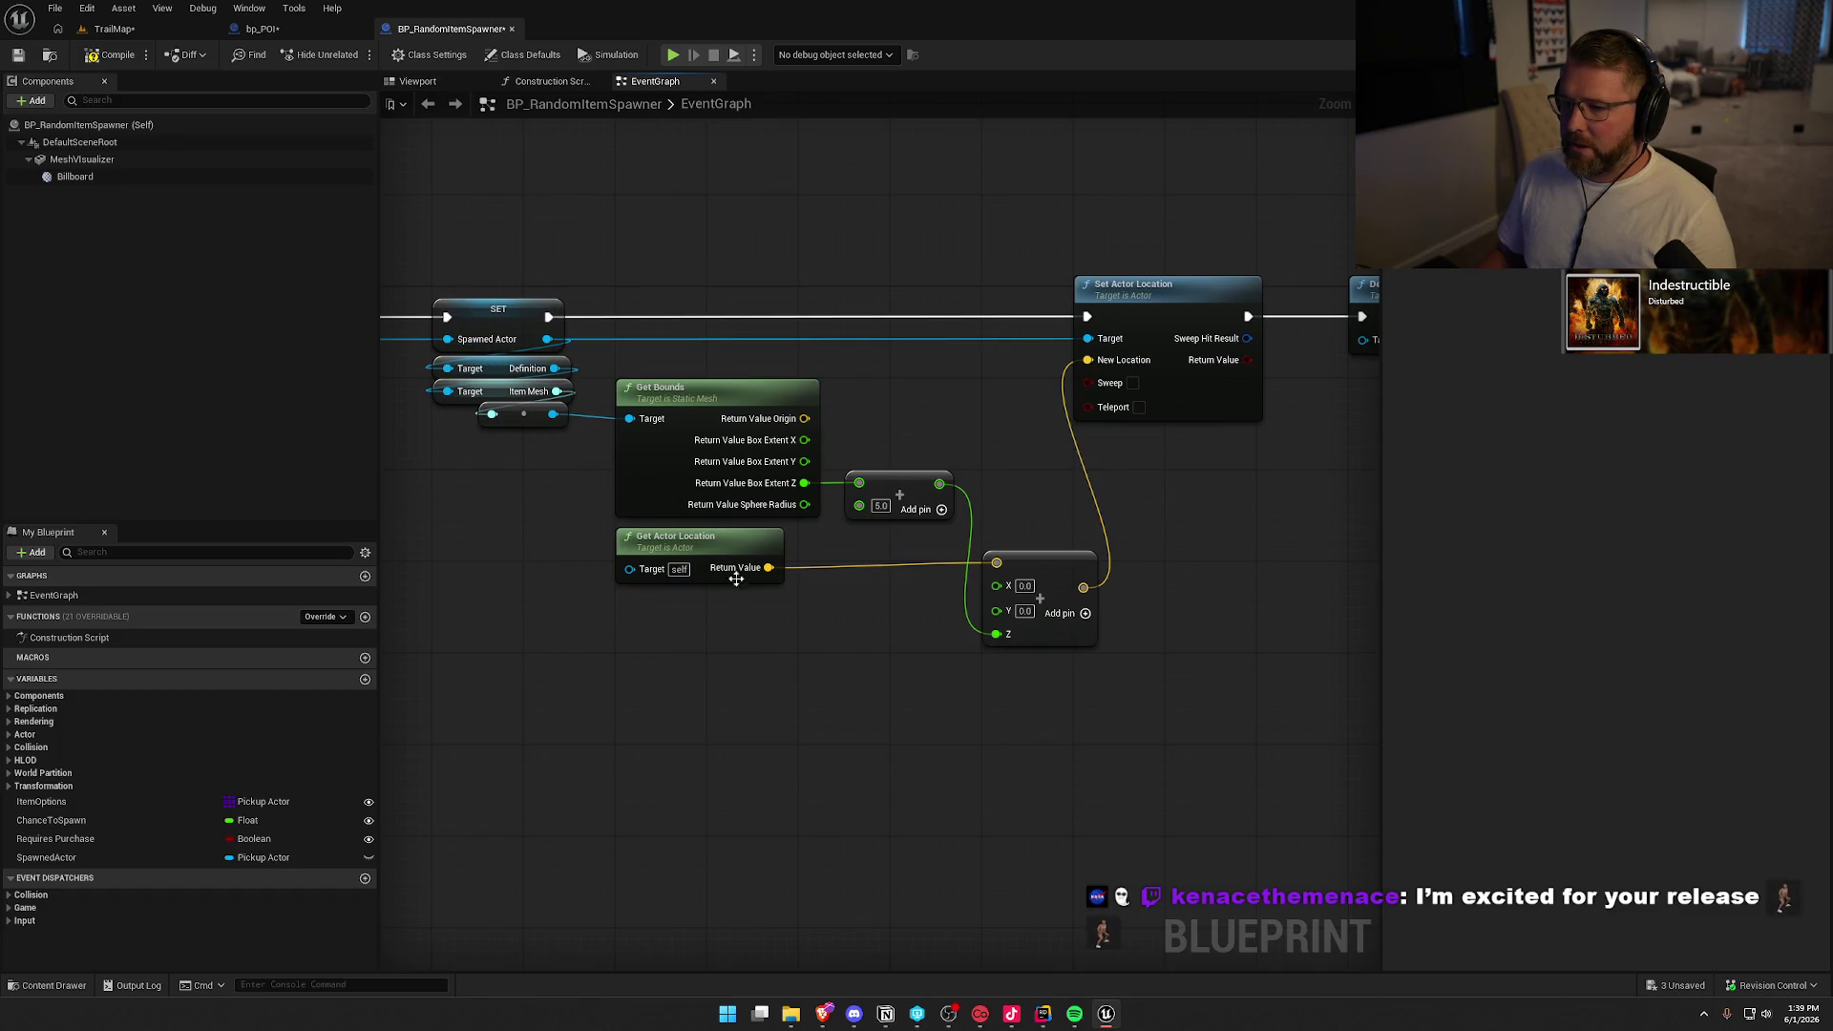
drag(880, 649, 566, 664)
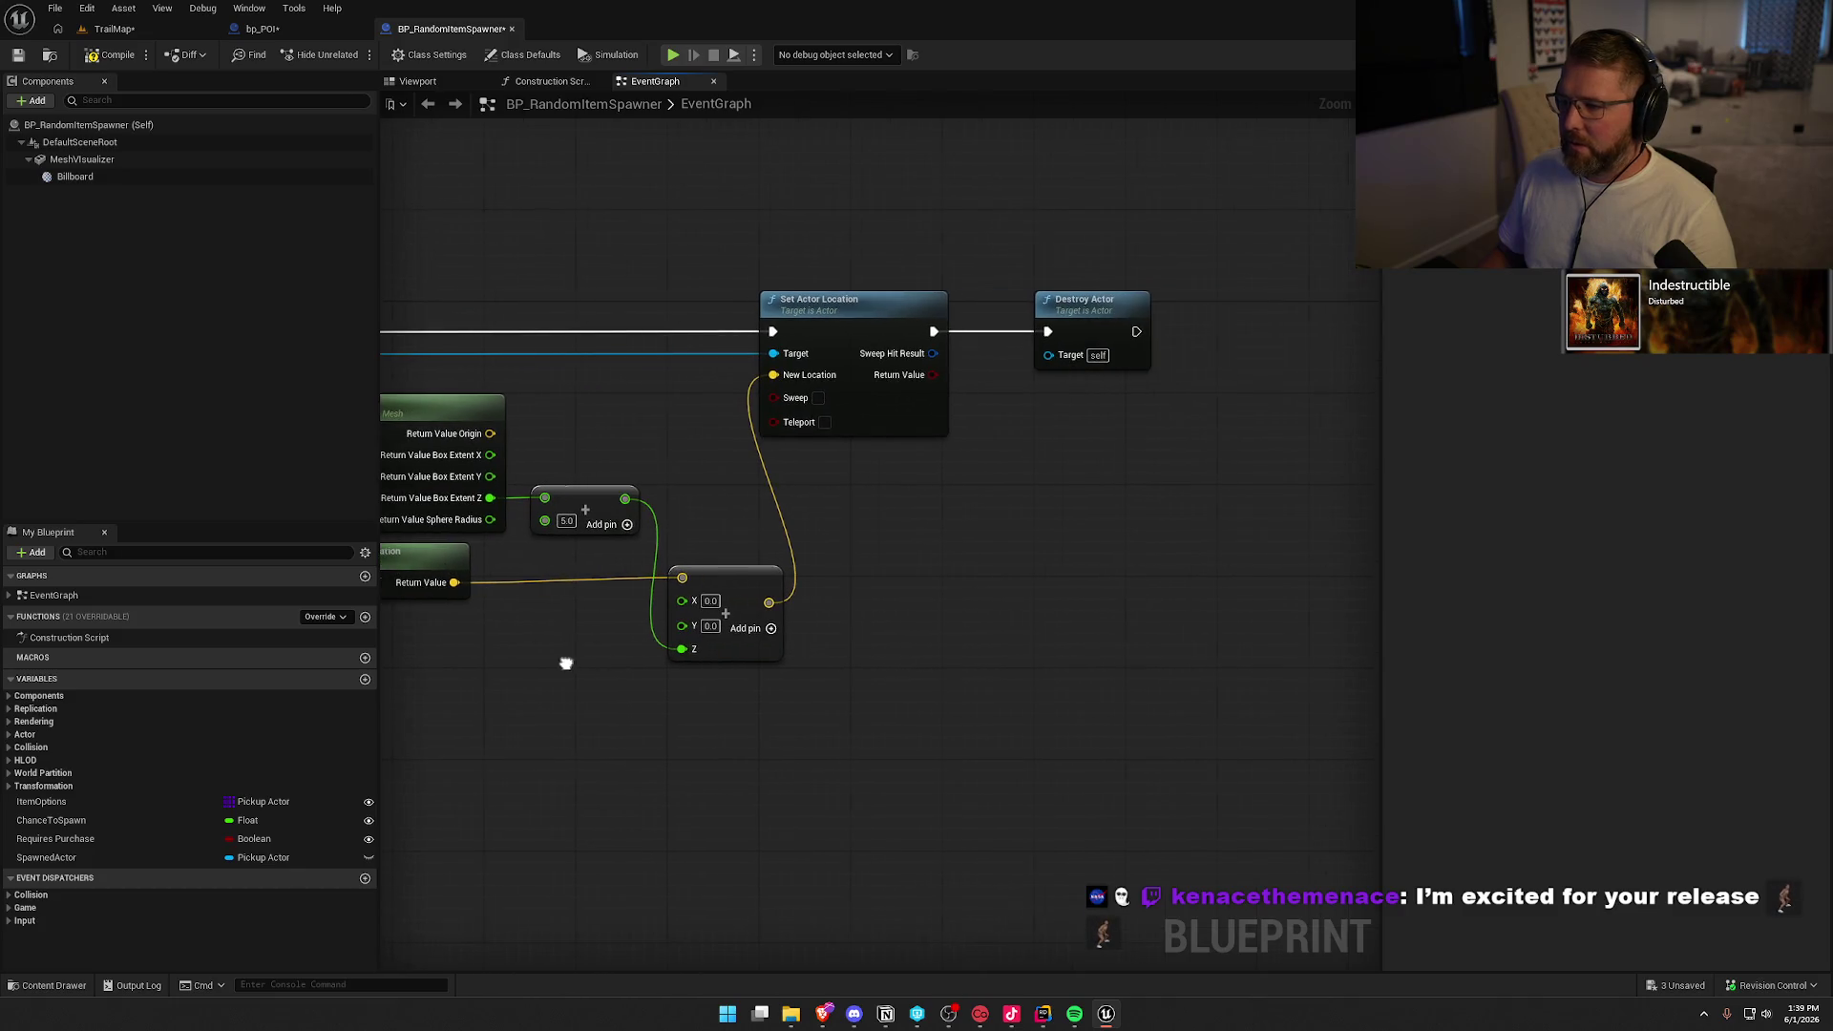
Delete the trailing Destroy Actor node after Set Actor Location
drag(1182, 440, 996, 278)
drag(913, 592, 1354, 589)
scroll(1354, 587, down, 2)
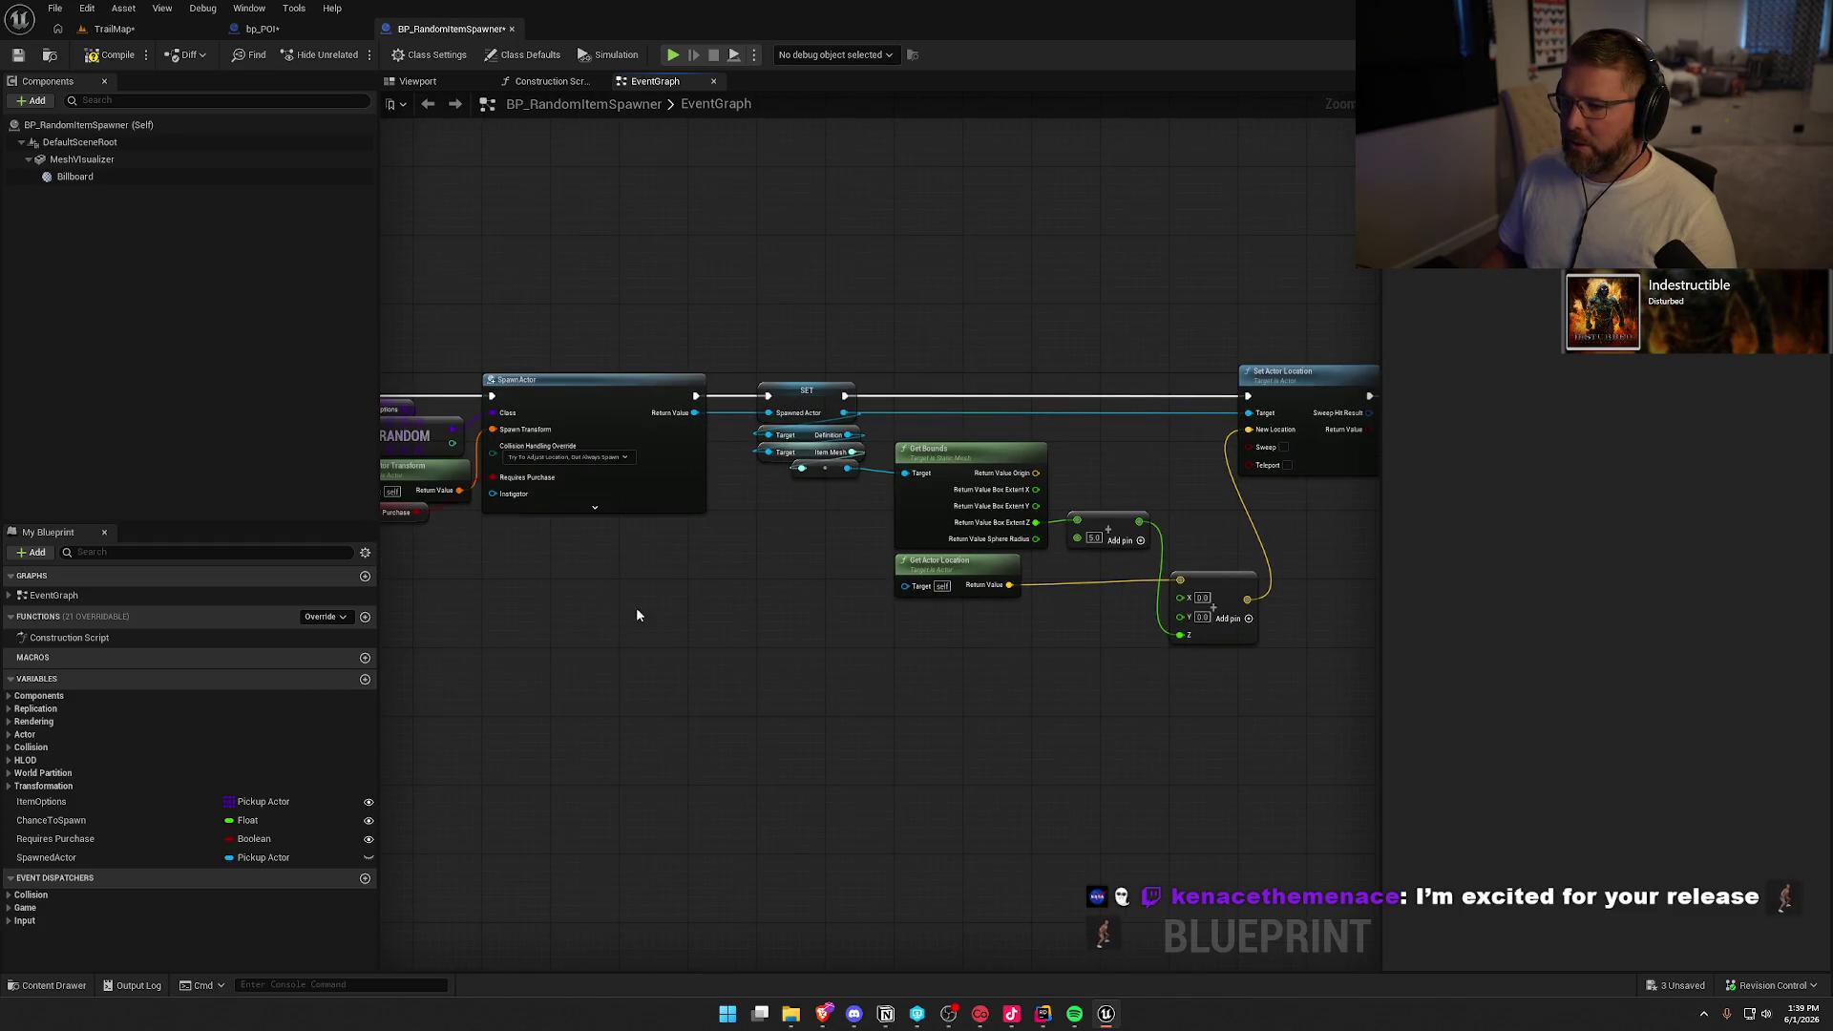
drag(891, 701, 453, 747)
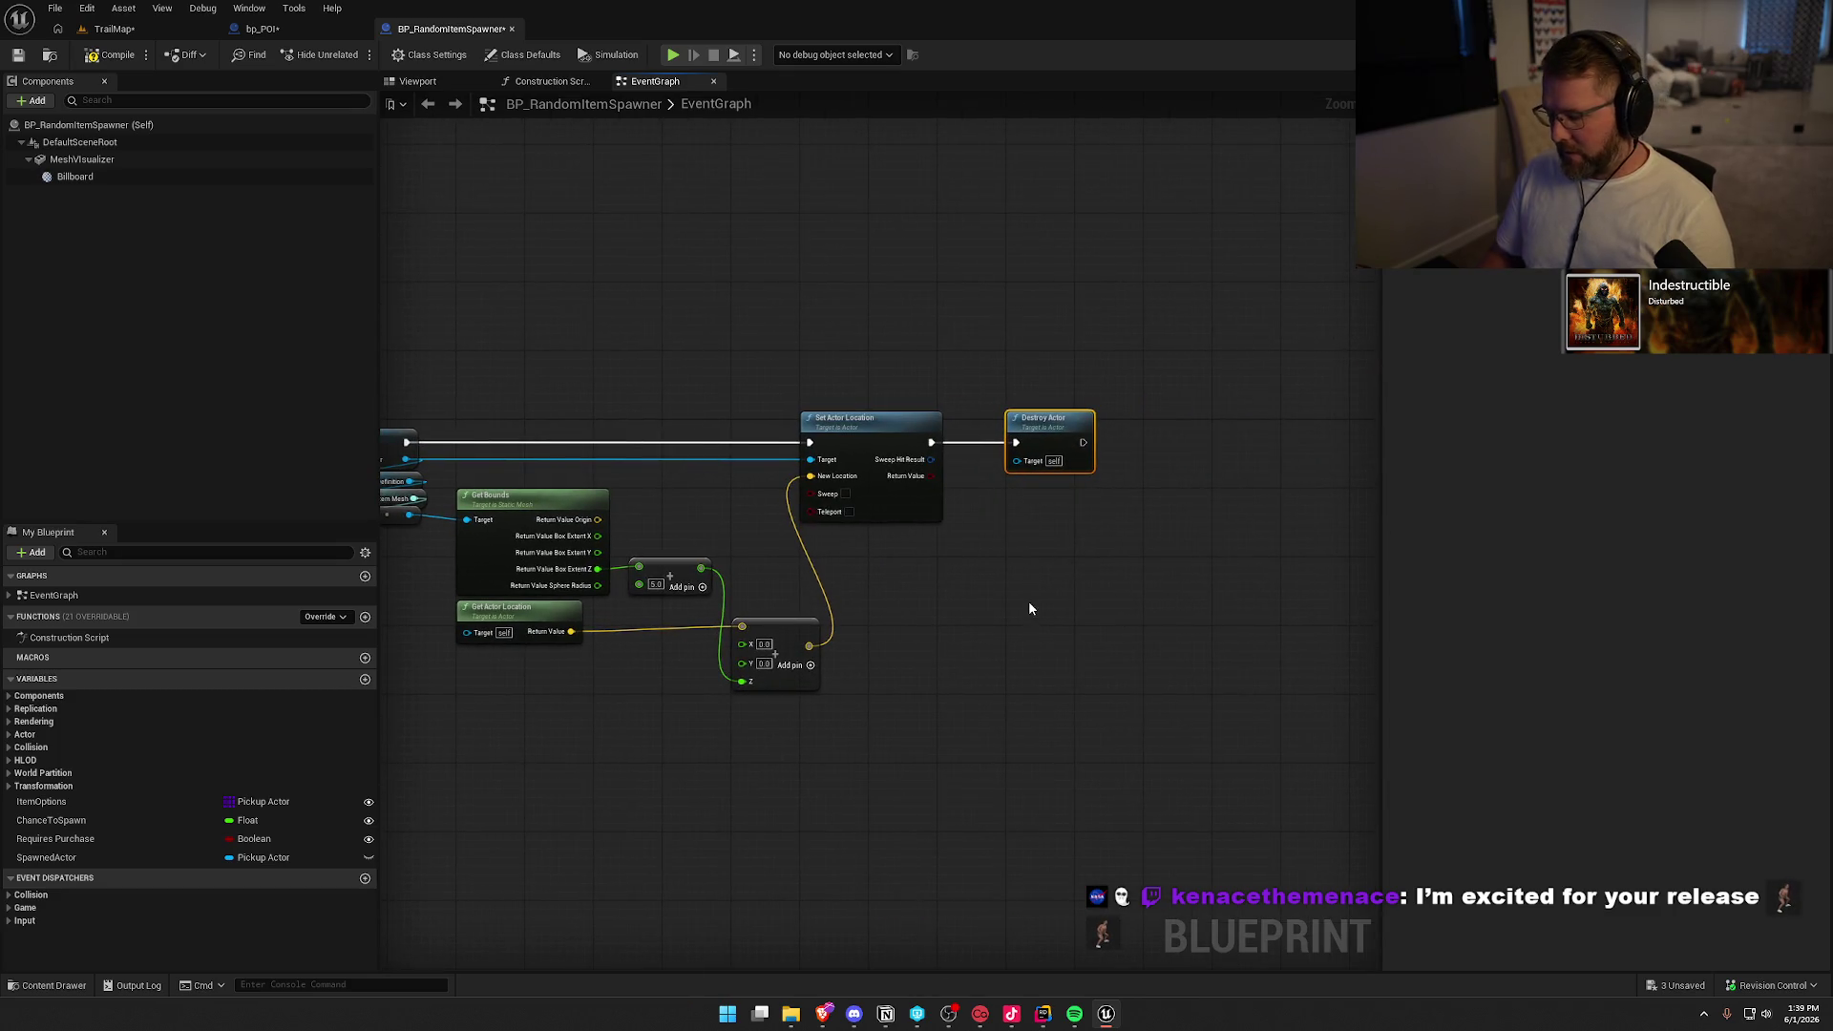
key(Delete)
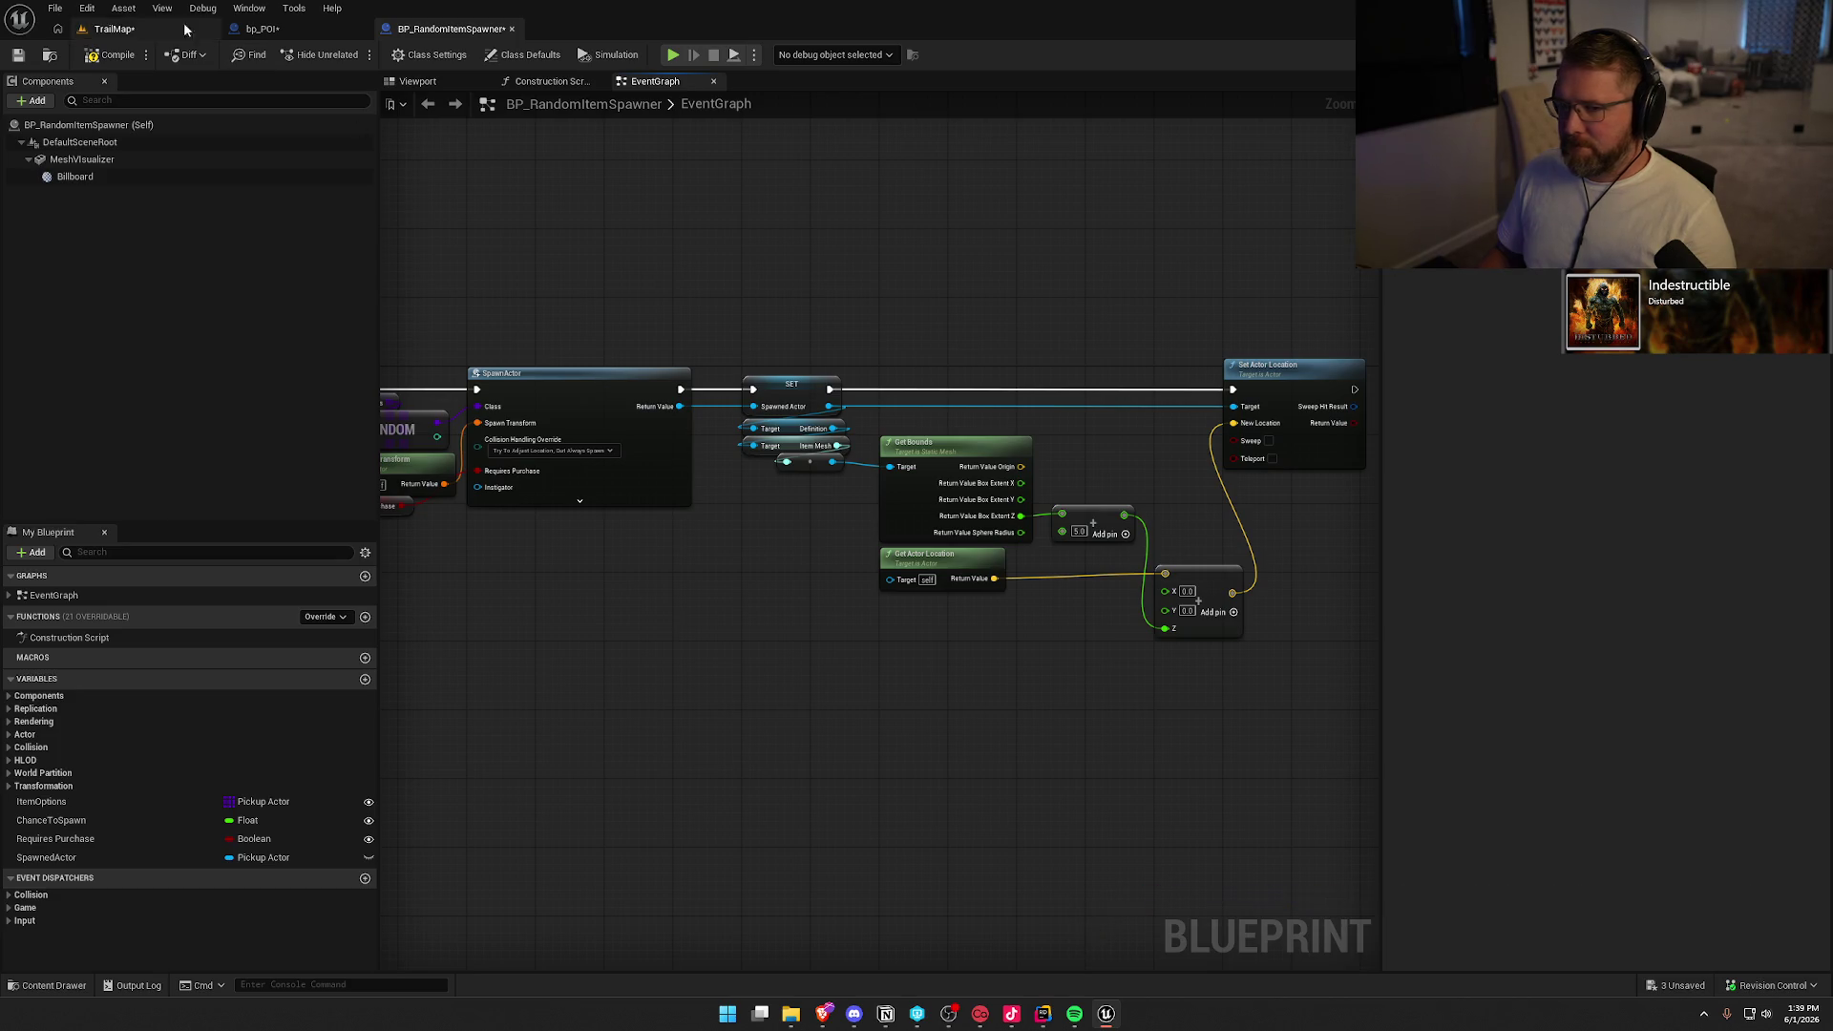
Compile and save BP_RandomItemSpawner, then close its editor
click(106, 56)
click(932, 668)
drag(525, 617, 1150, 639)
middle_click(441, 33)
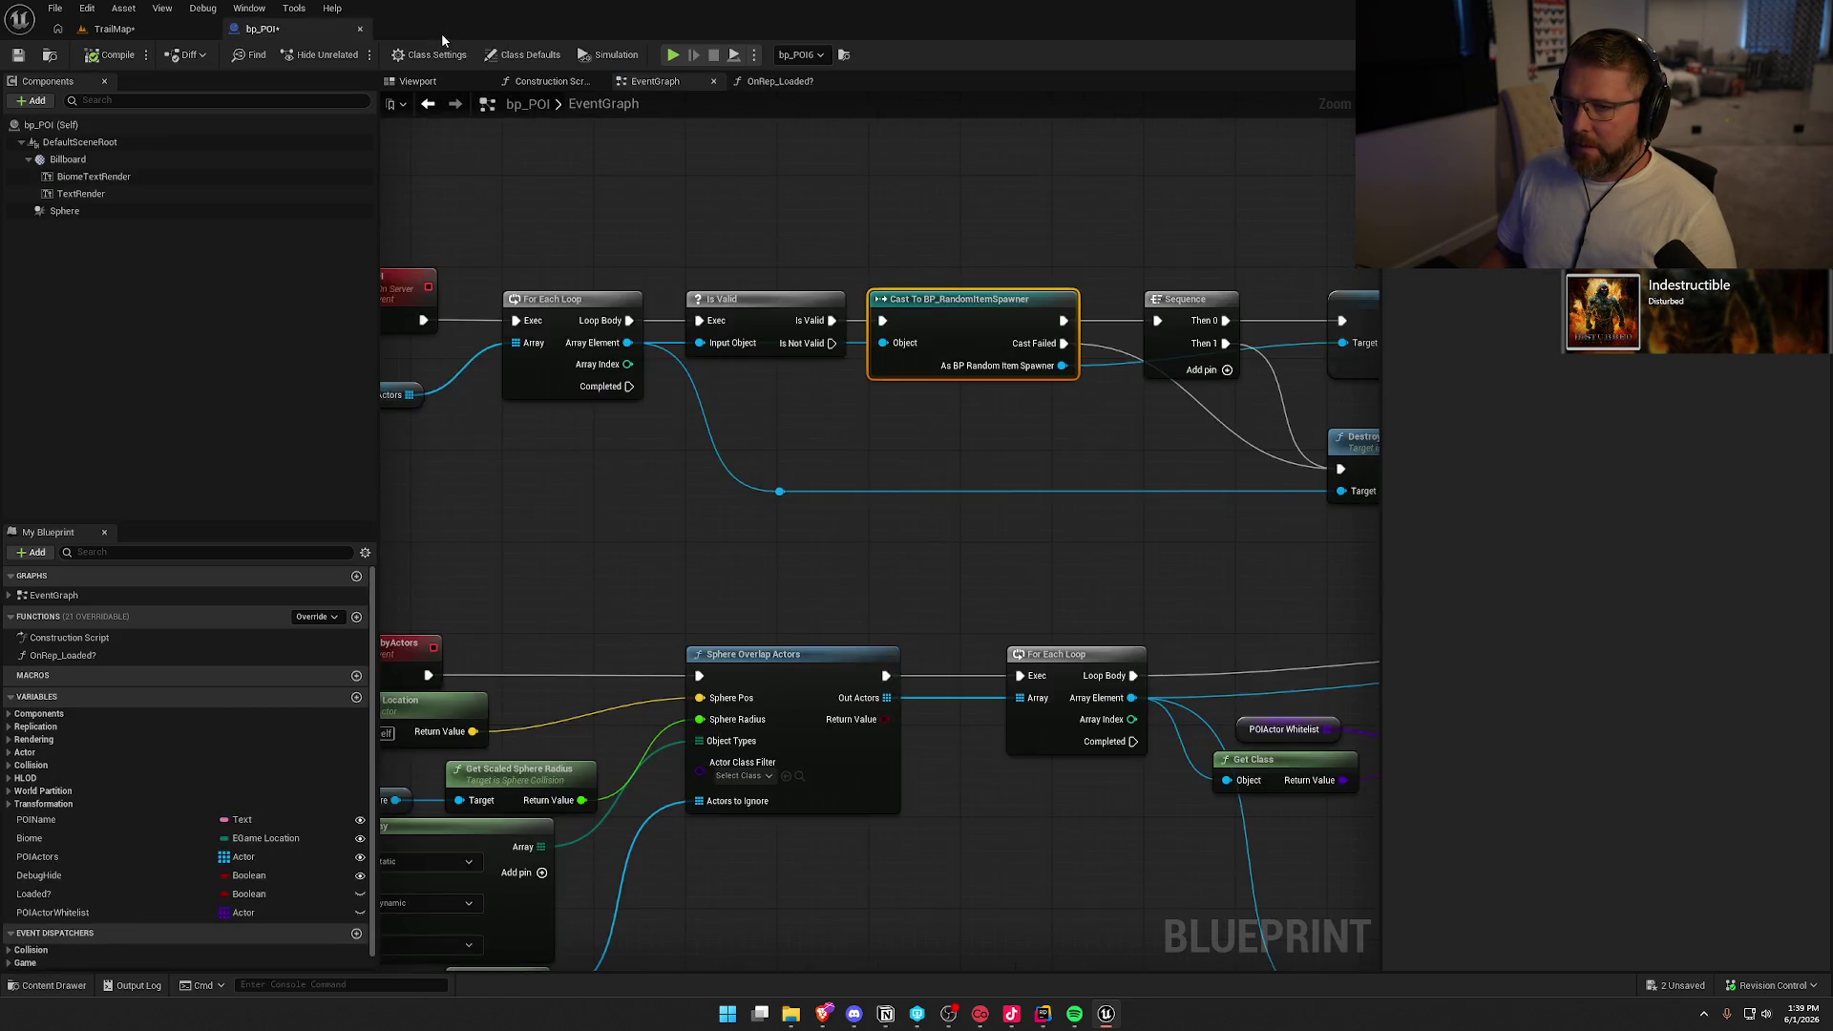
Compile and check out bp_POI, close its editor, and save the TrailMap level with checkout
drag(922, 460, 474, 439)
drag(1016, 392, 772, 286)
drag(583, 206, 766, 204)
mouse_move(640, 250)
mouse_down()
mouse_move(684, 426)
mouse_move(1251, 415)
mouse_move(525, 412)
mouse_move(599, 433)
mouse_up()
click(531, 411)
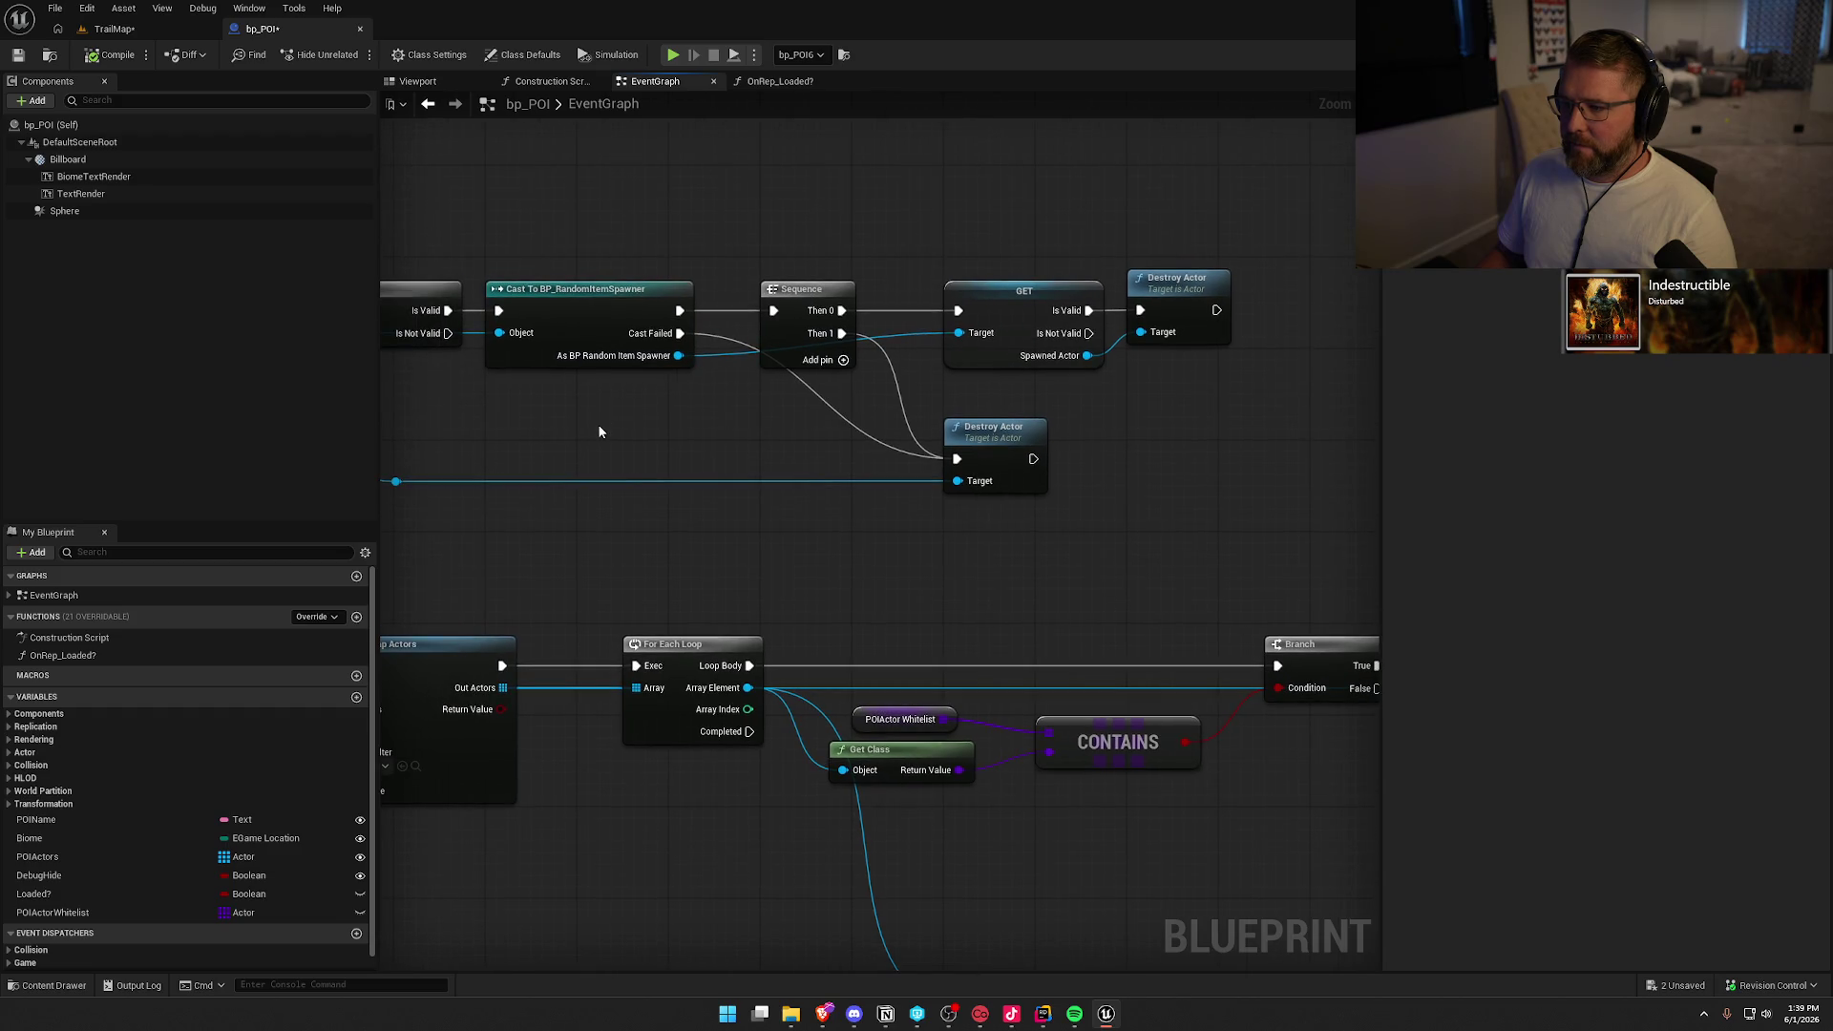
key(F7)
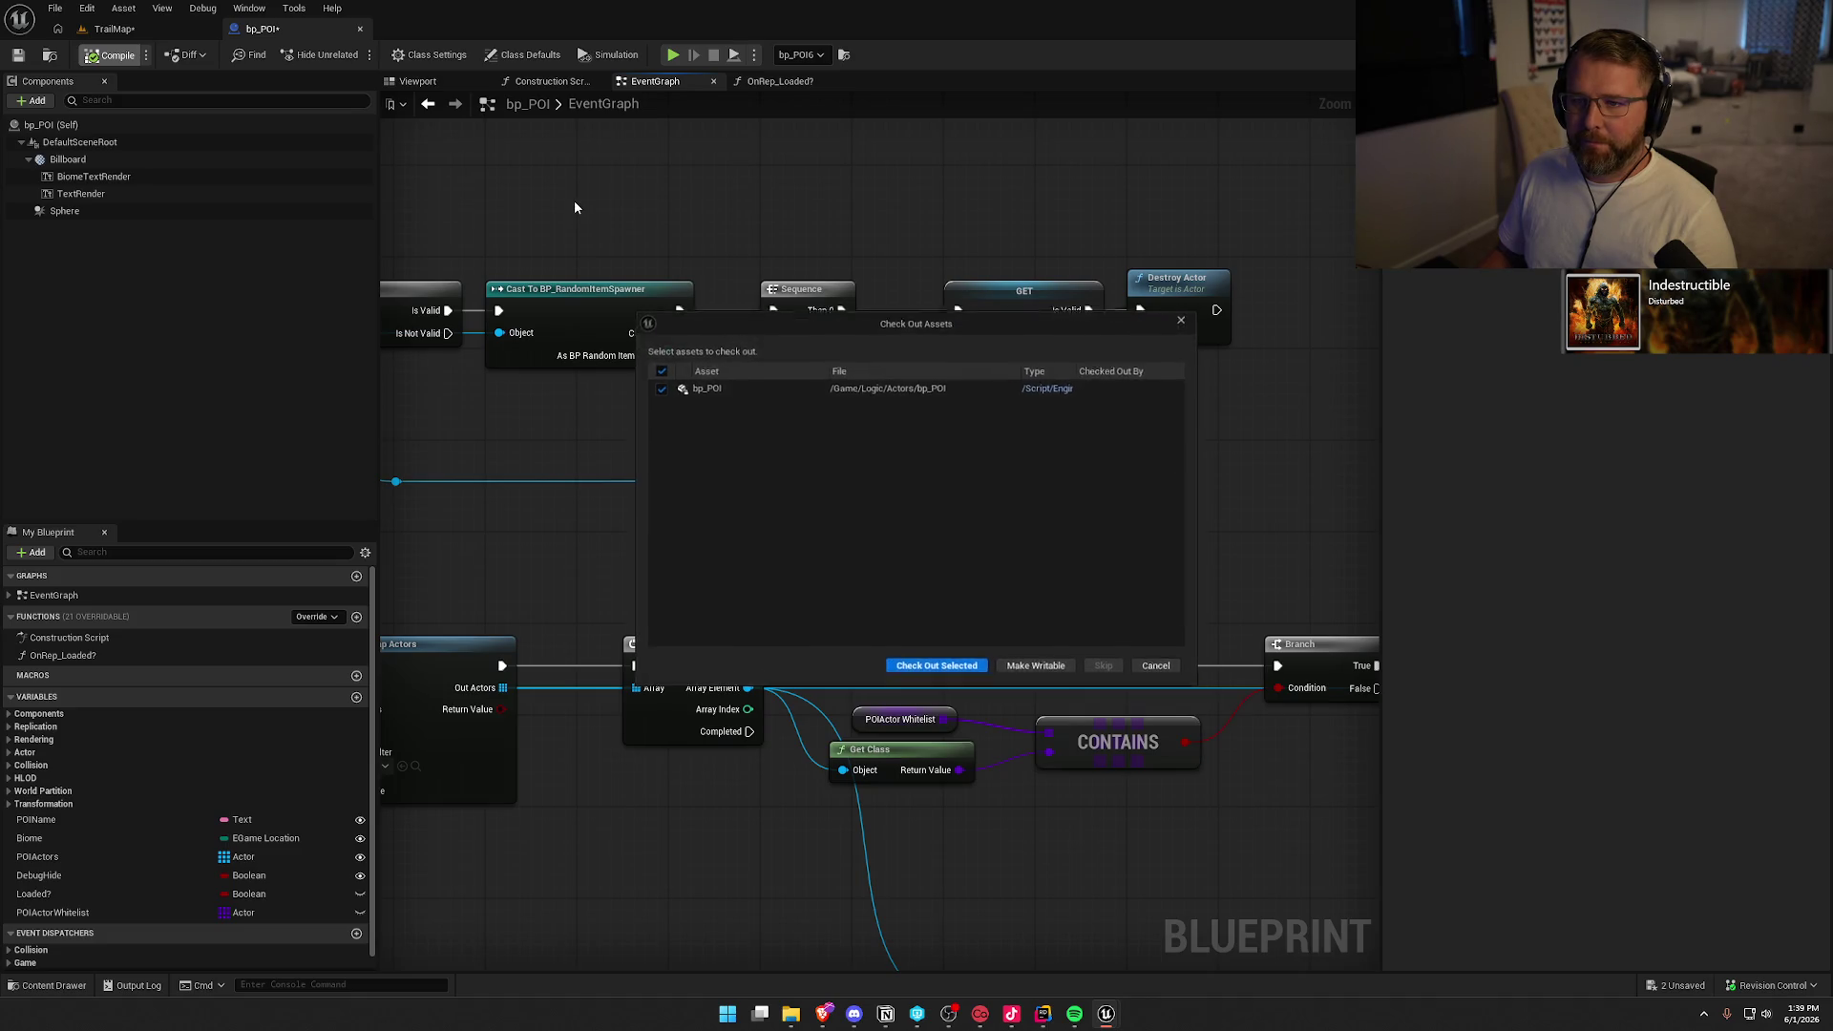
click(931, 668)
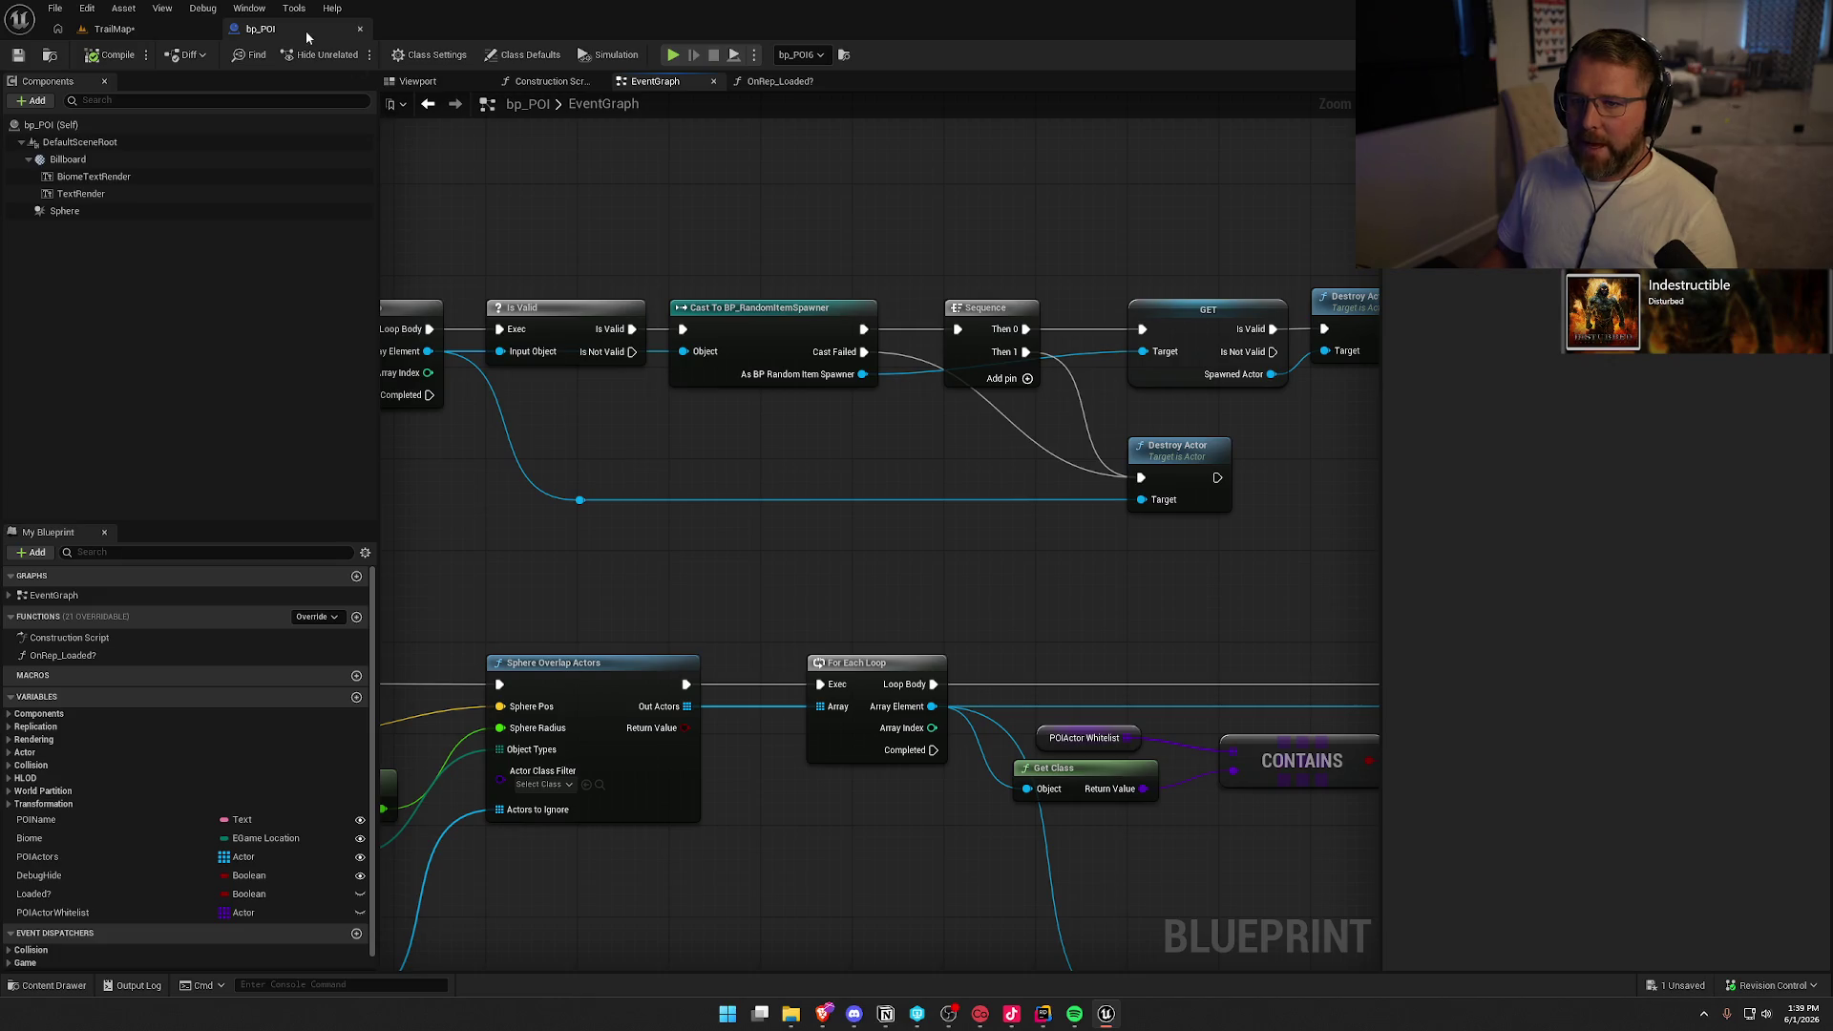
click(360, 29)
key(ctrl+s)
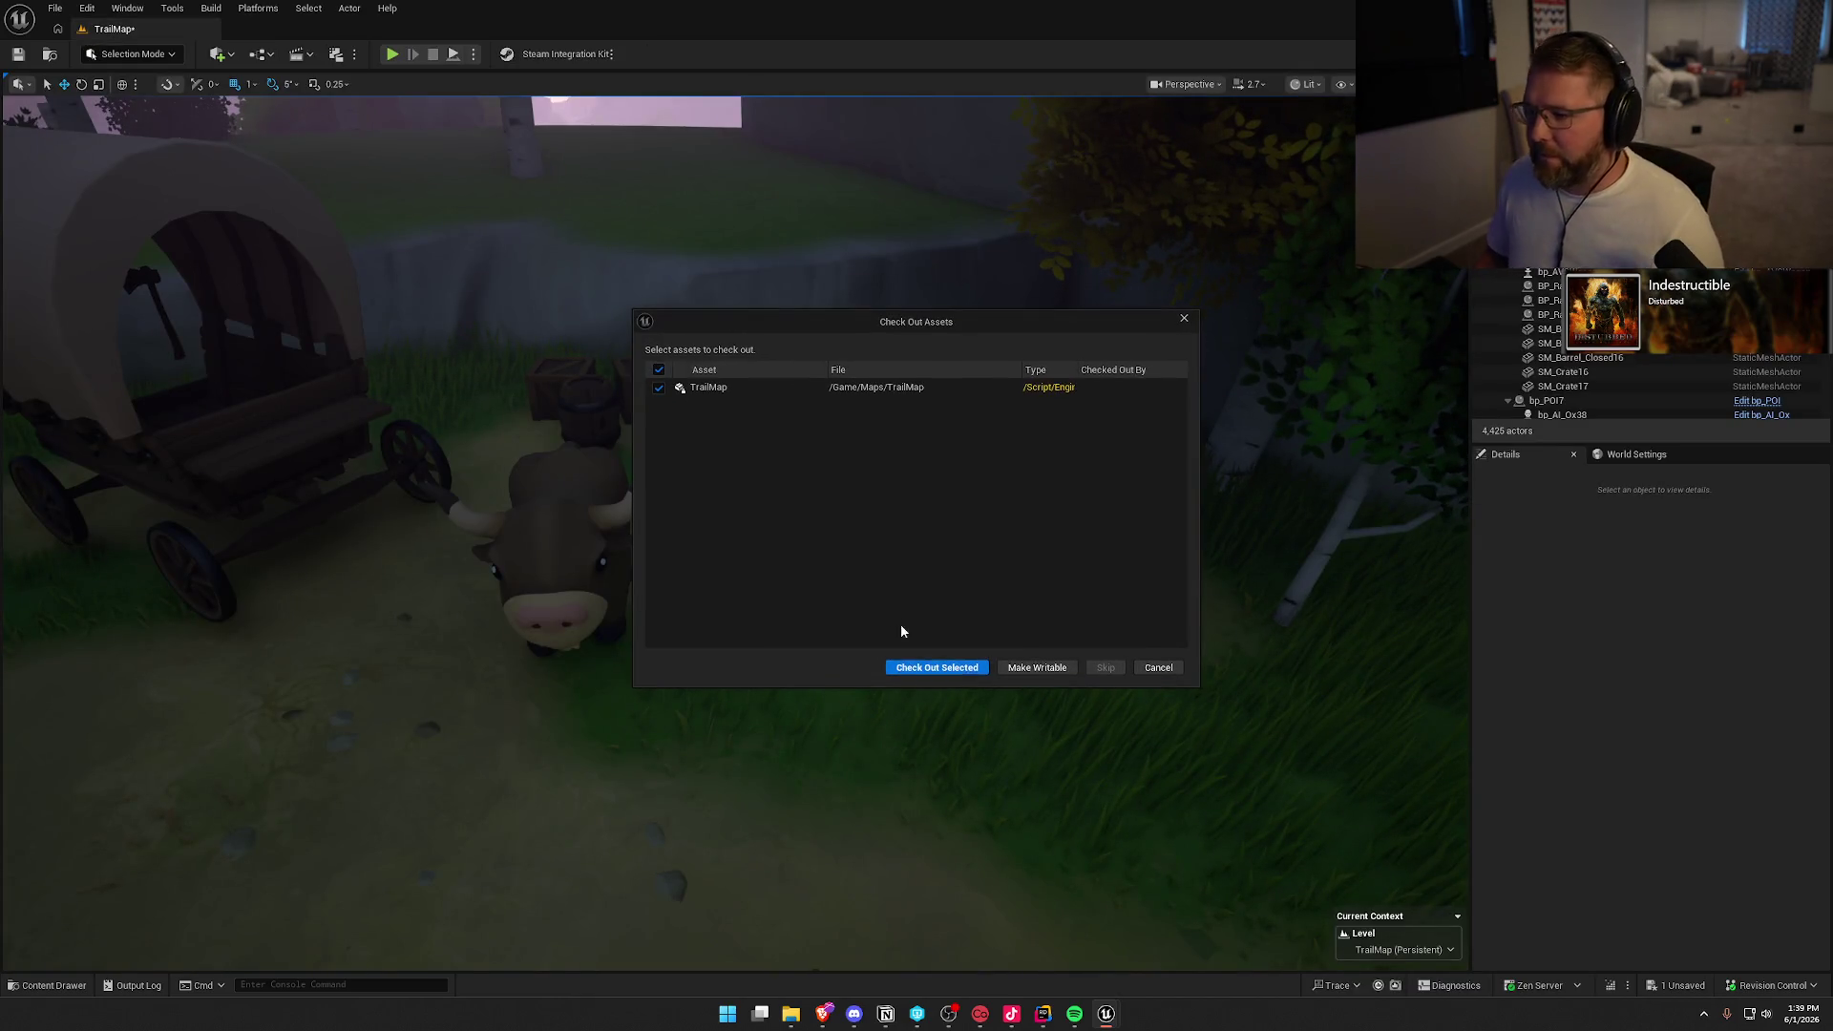
click(968, 672)
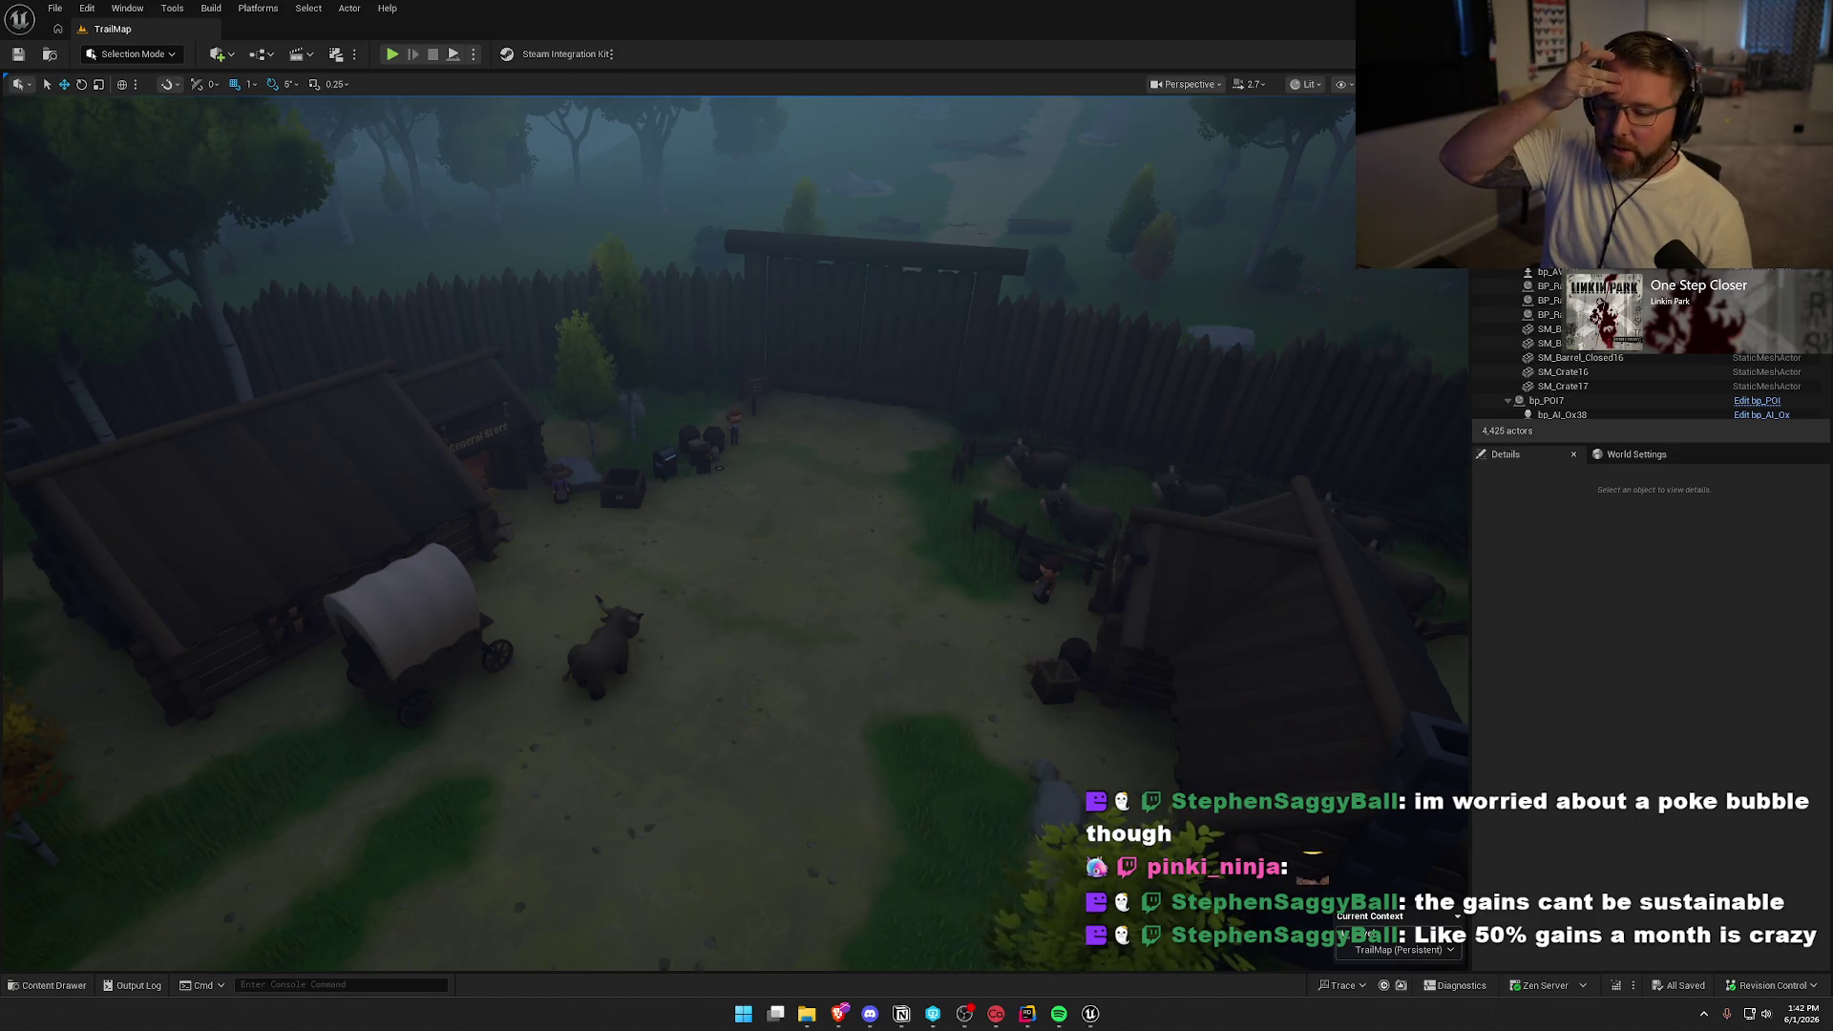
click(1635, 623)
mouse_move(892, 439)
mouse_down()
mouse_move(892, 458)
mouse_move(892, 439)
mouse_up()
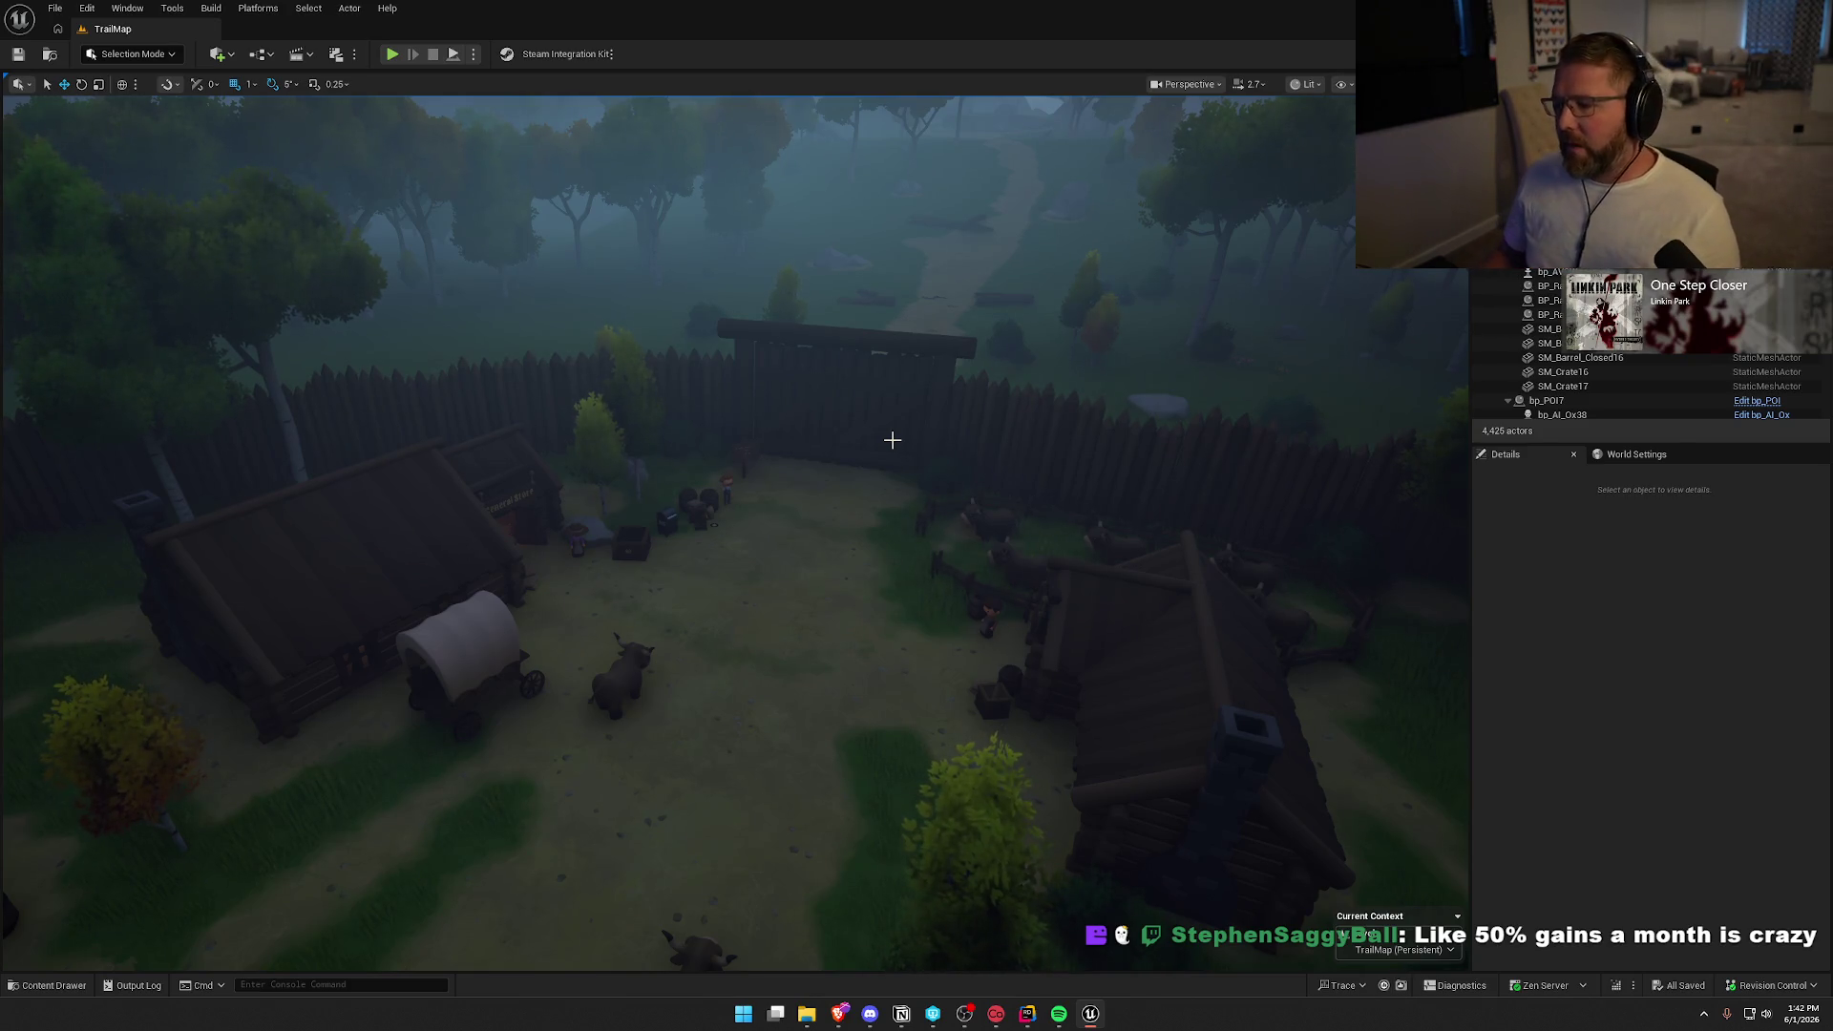
drag(1139, 645, 1127, 646)
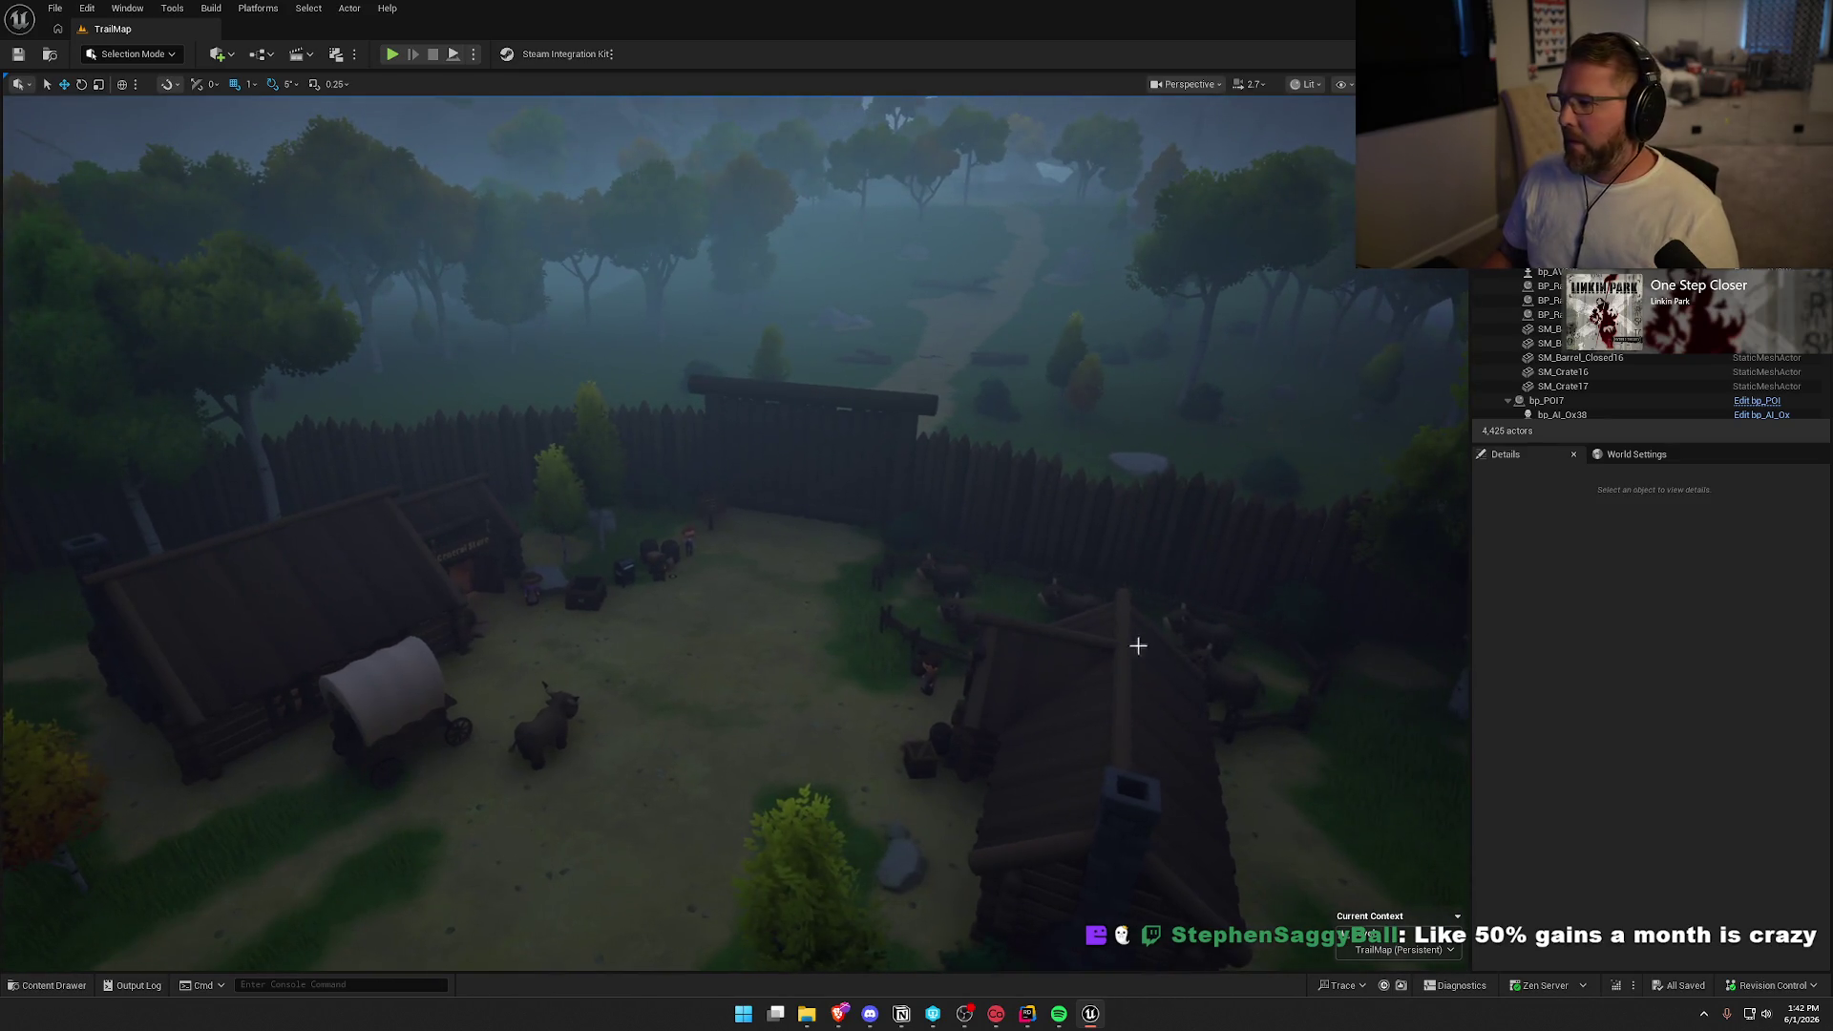